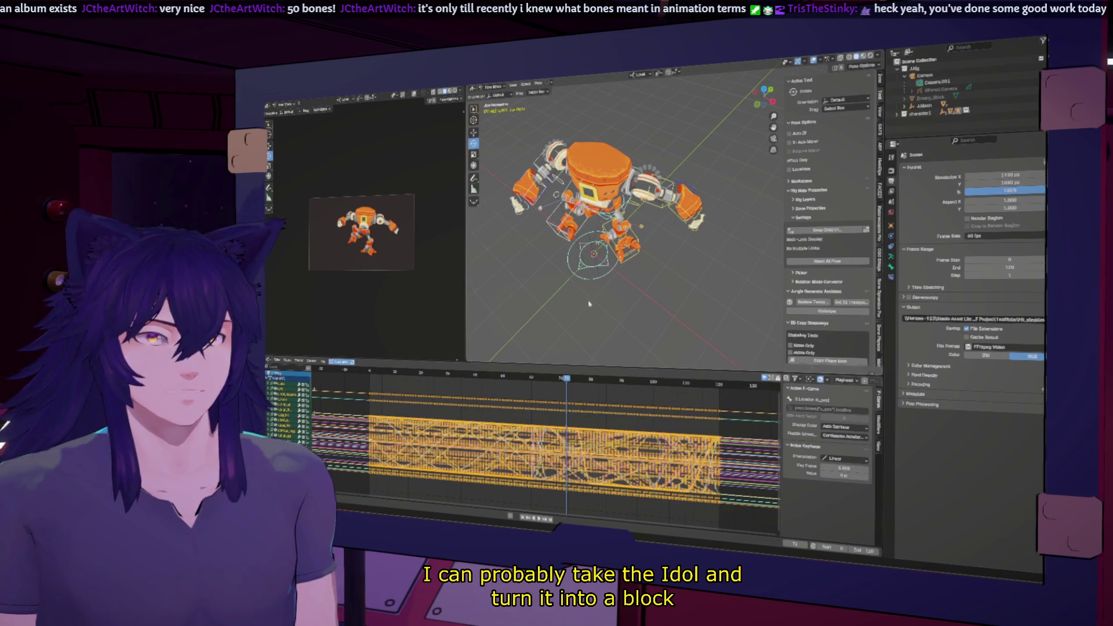
Box-select the robot's keyframe block, paste it (Ctrl+V) at a later frame and play back the result.
middle_drag(588, 304, 523, 414)
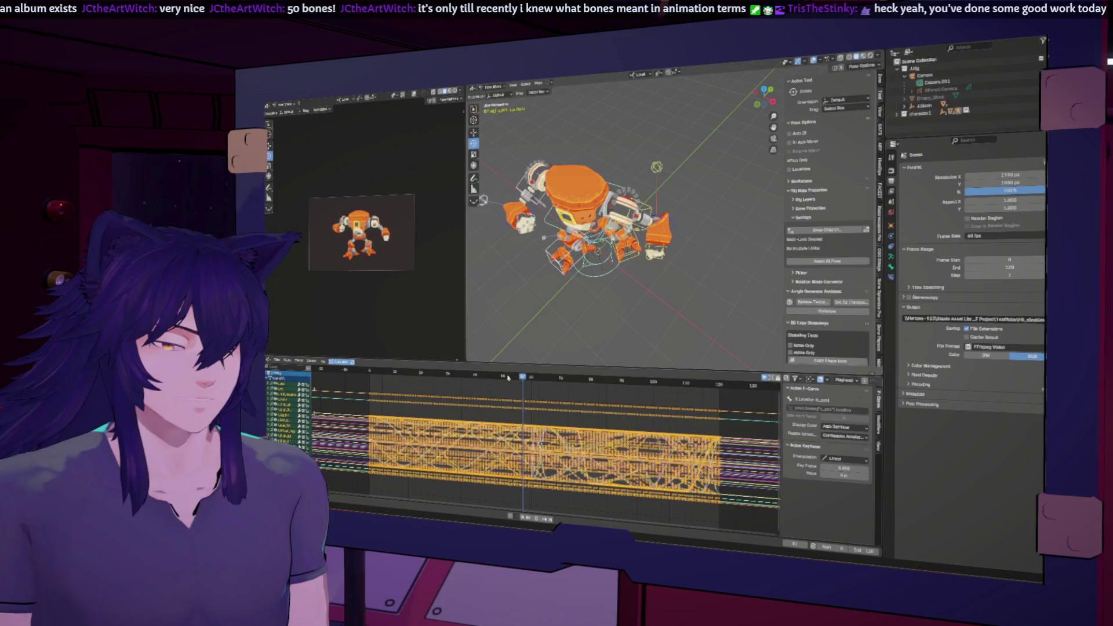
drag(364, 391, 532, 505)
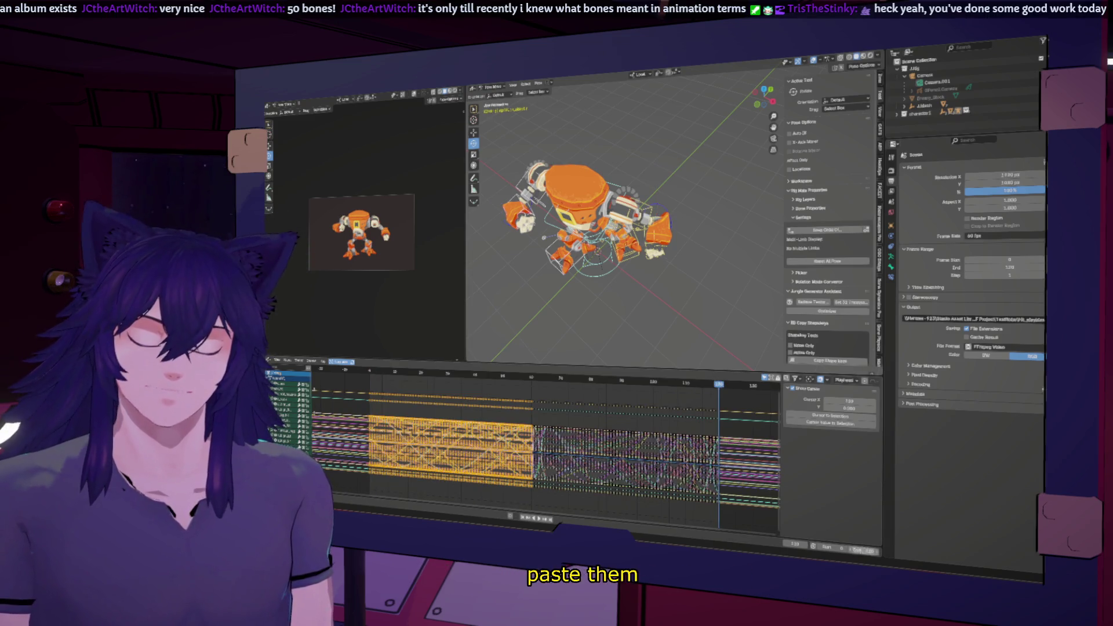
ctrl+scroll(547, 435, right, 5)
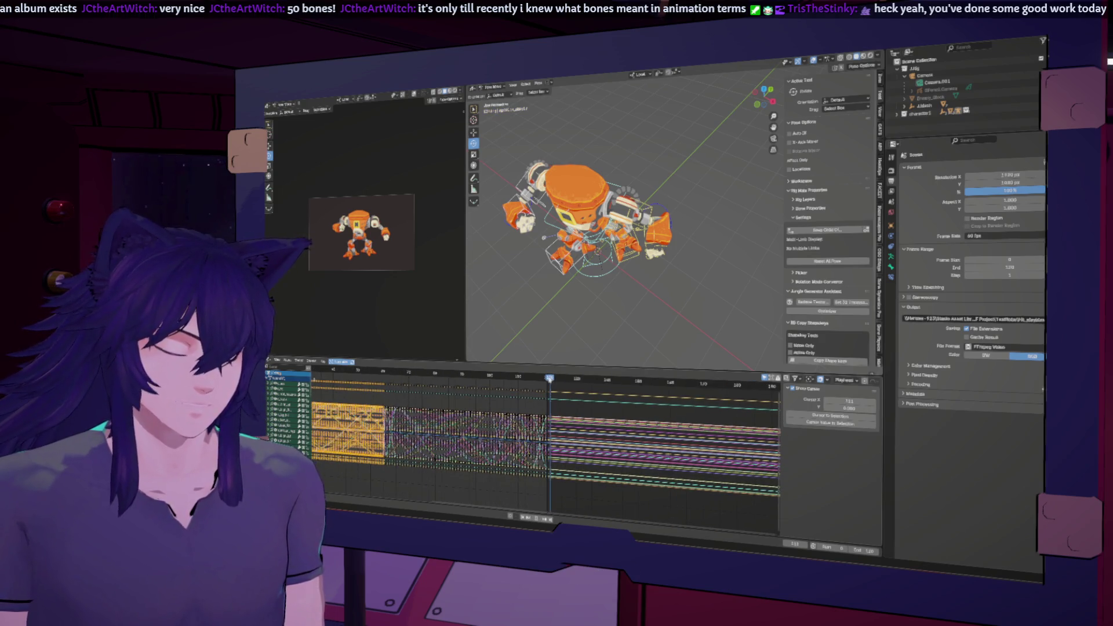
key(ctrl+v)
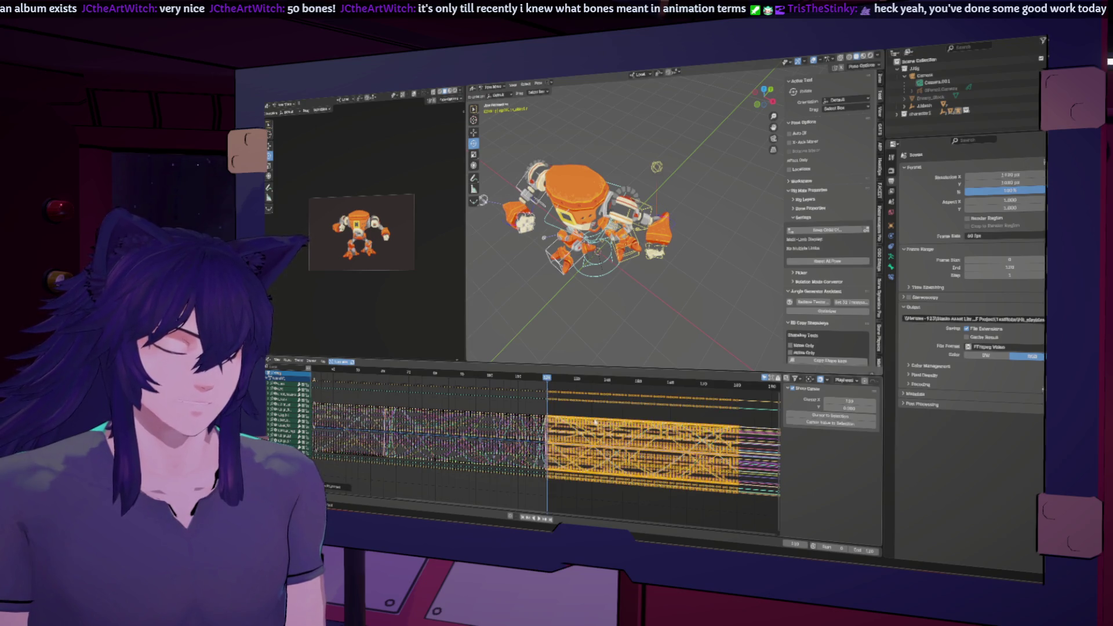
key(space)
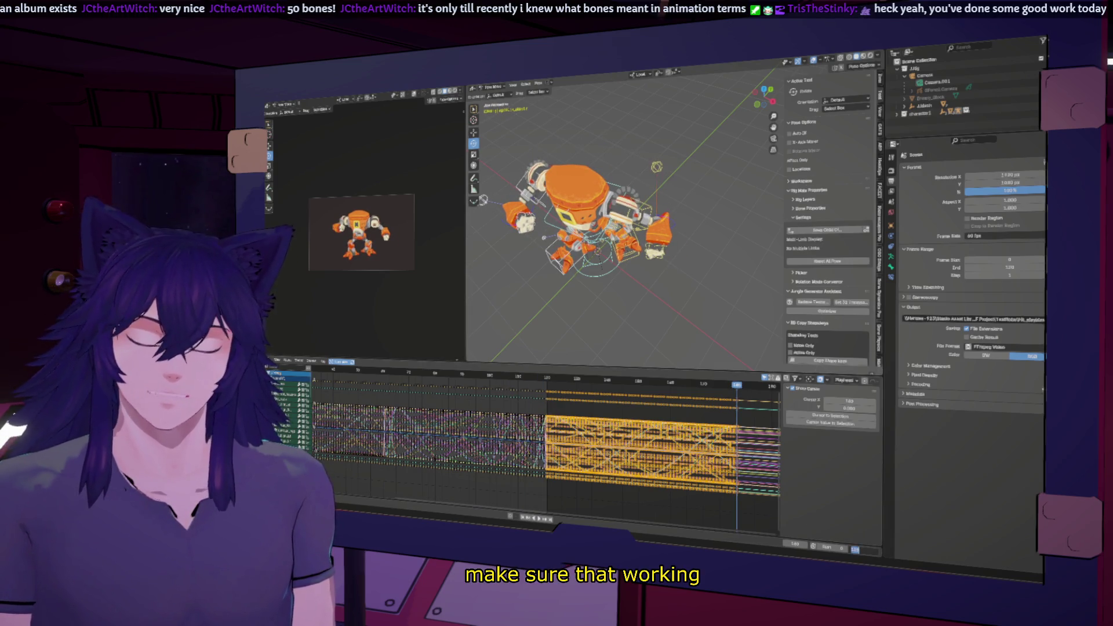
key(space)
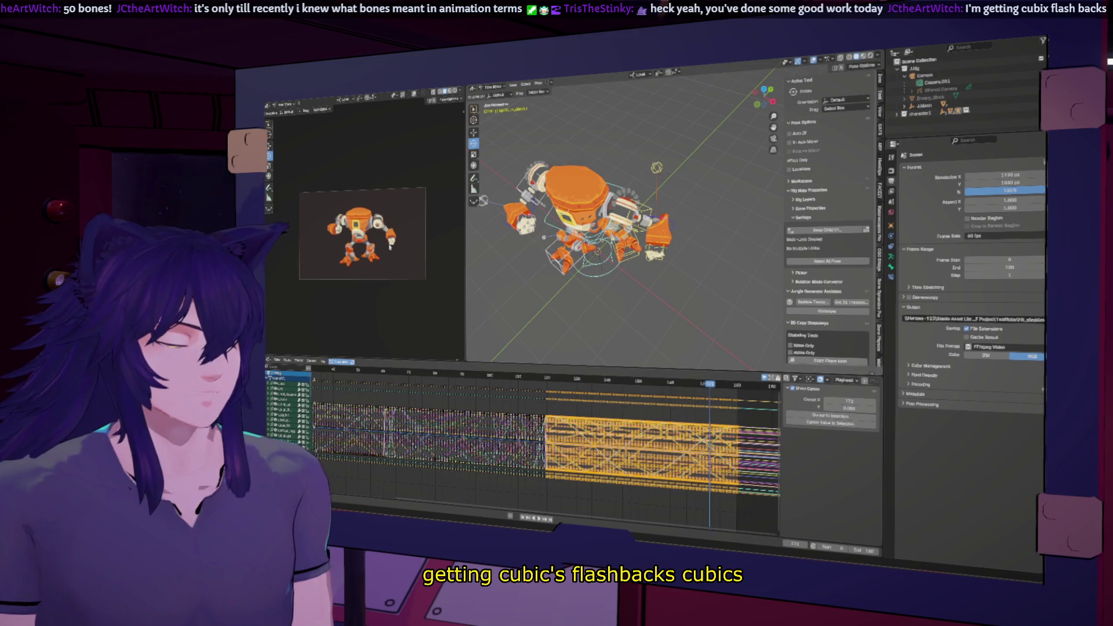
middle_drag(593, 394, 534, 410)
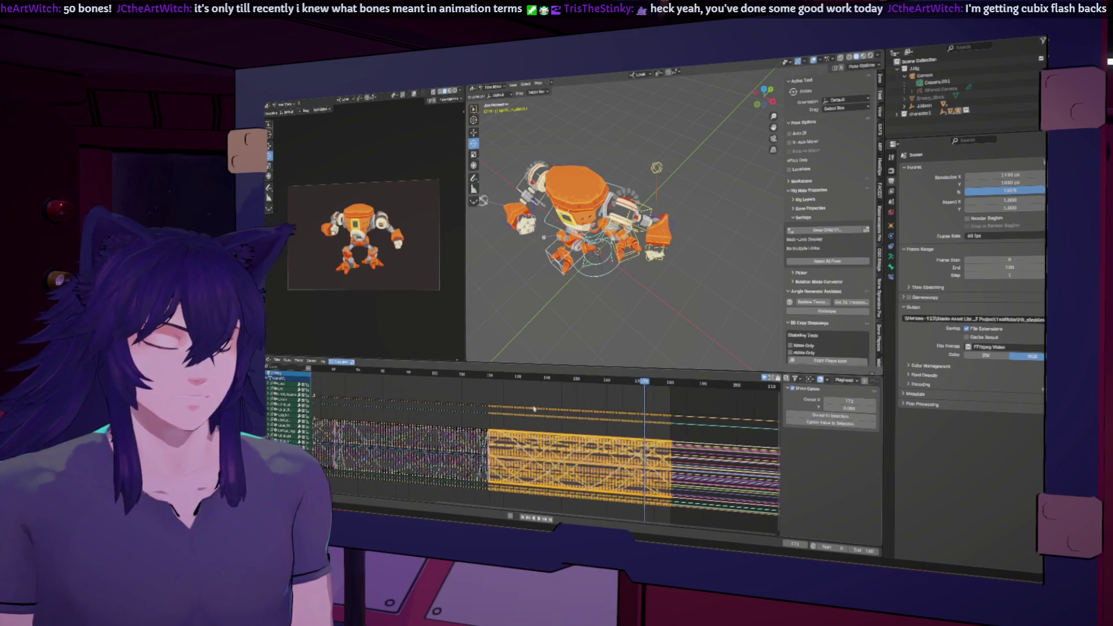
right_click(596, 424)
mouse_move(581, 421)
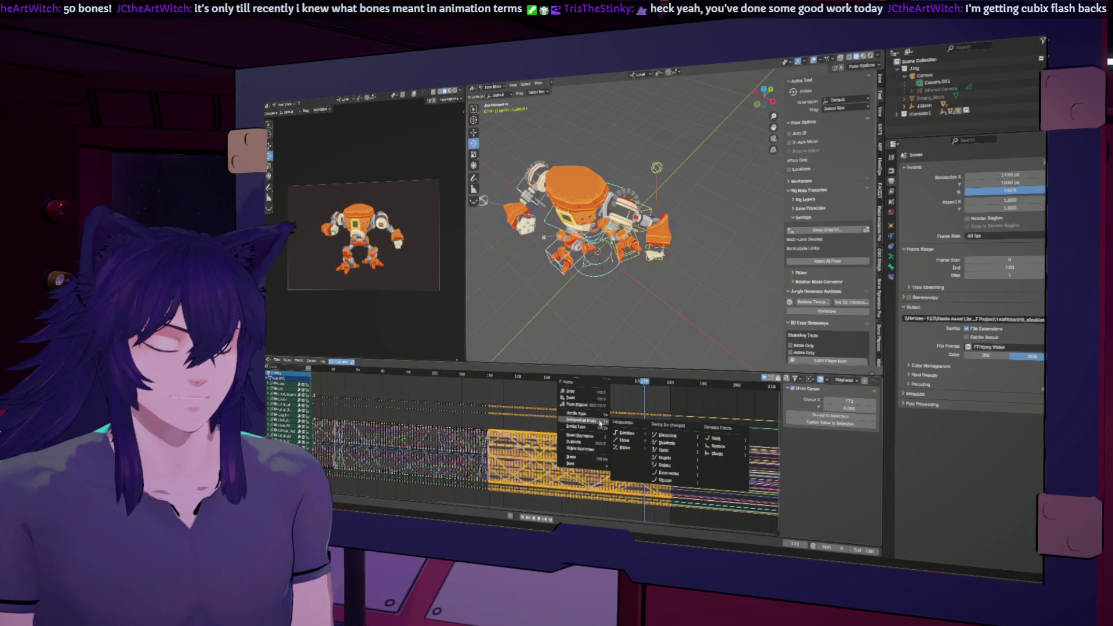
click(539, 84)
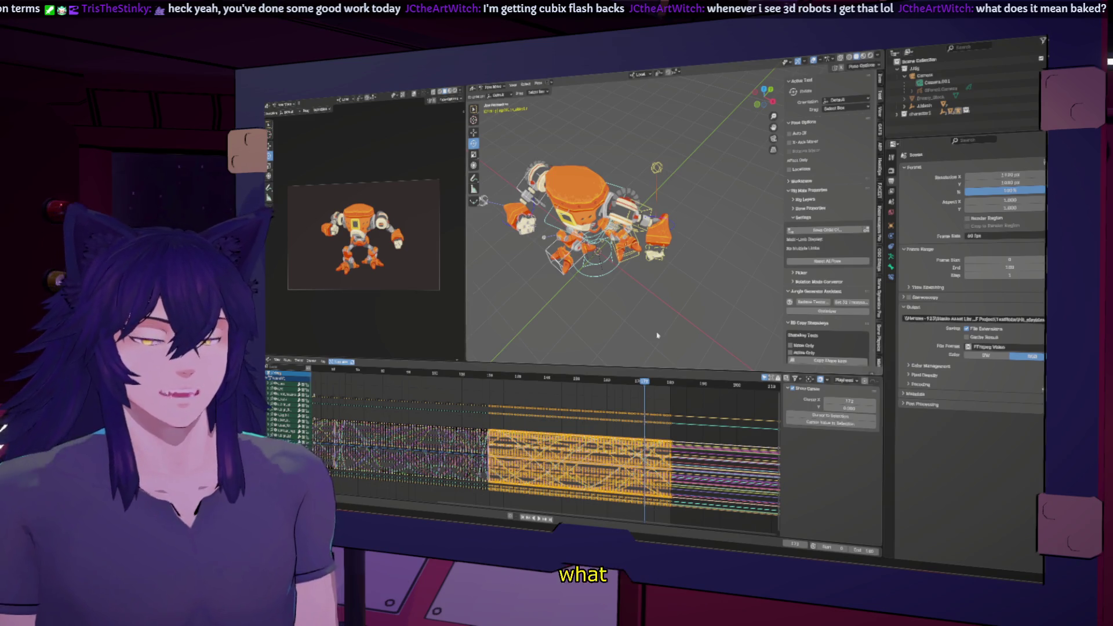
scroll(479, 410, up, 2)
scroll(481, 410, up, 2)
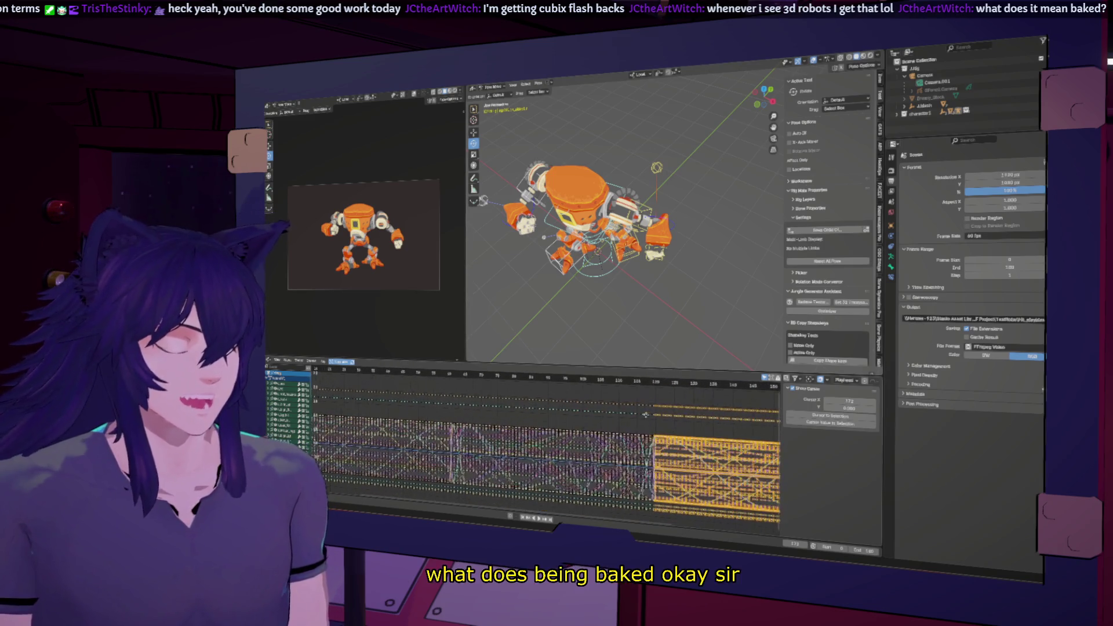
scroll(480, 410, up, 1)
scroll(480, 411, up, 2)
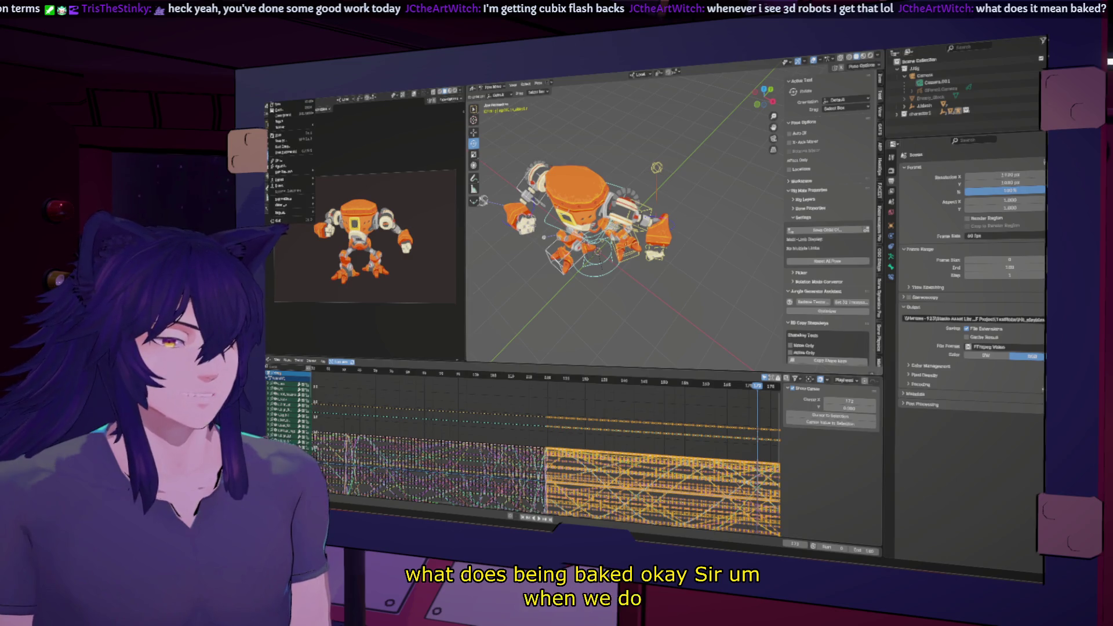
Save the baked scene as a new file with _copy added to its name, then frame the robot in the camera view.
click(275, 107)
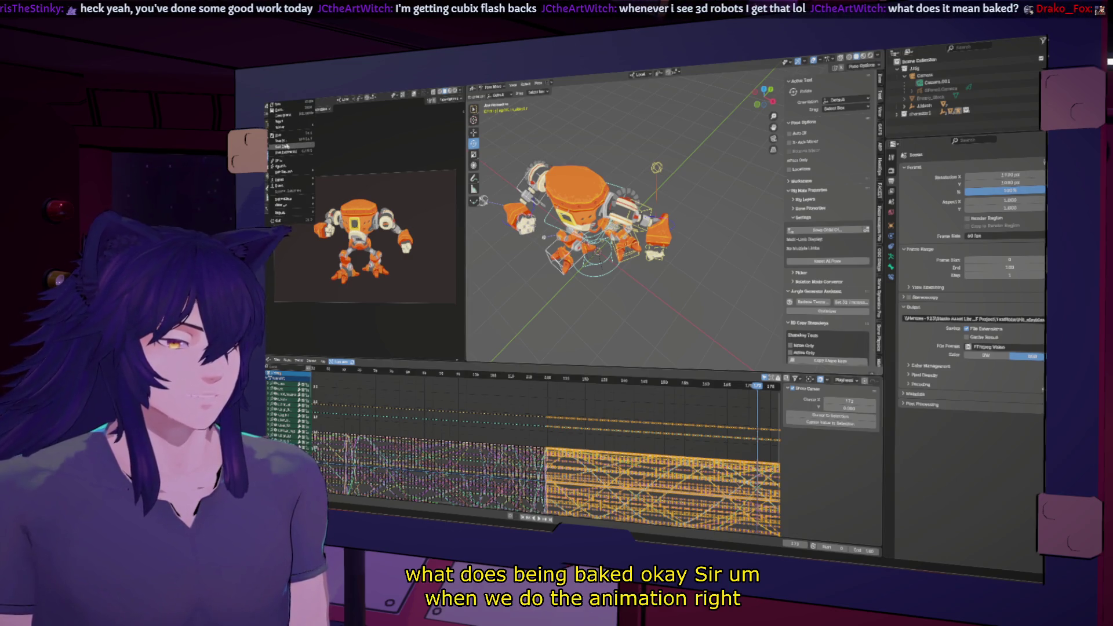
click(285, 141)
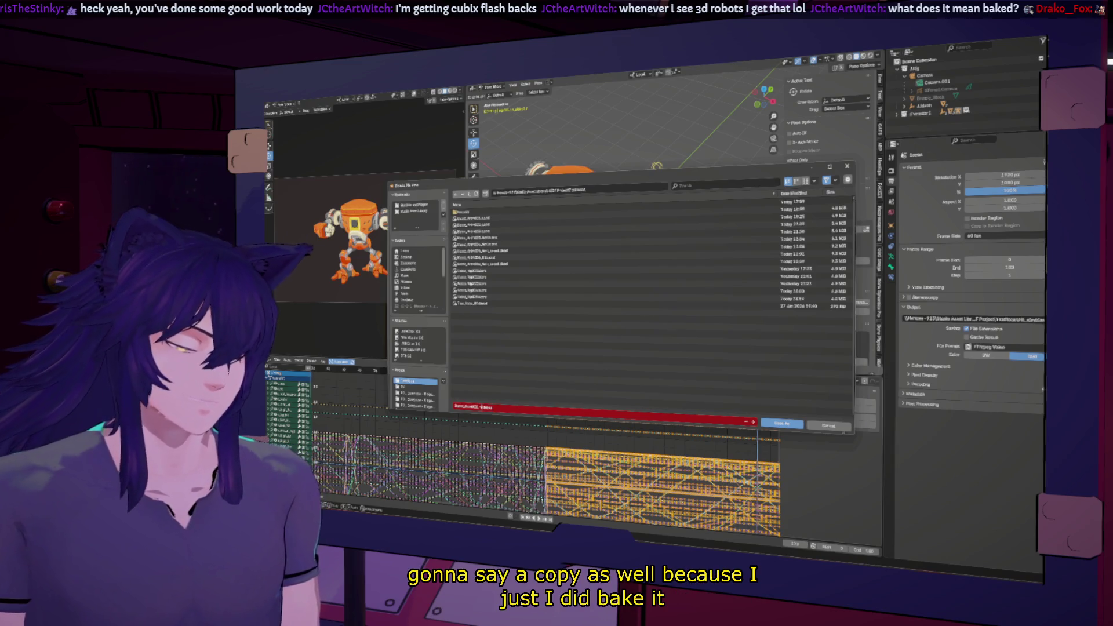
text(_c)
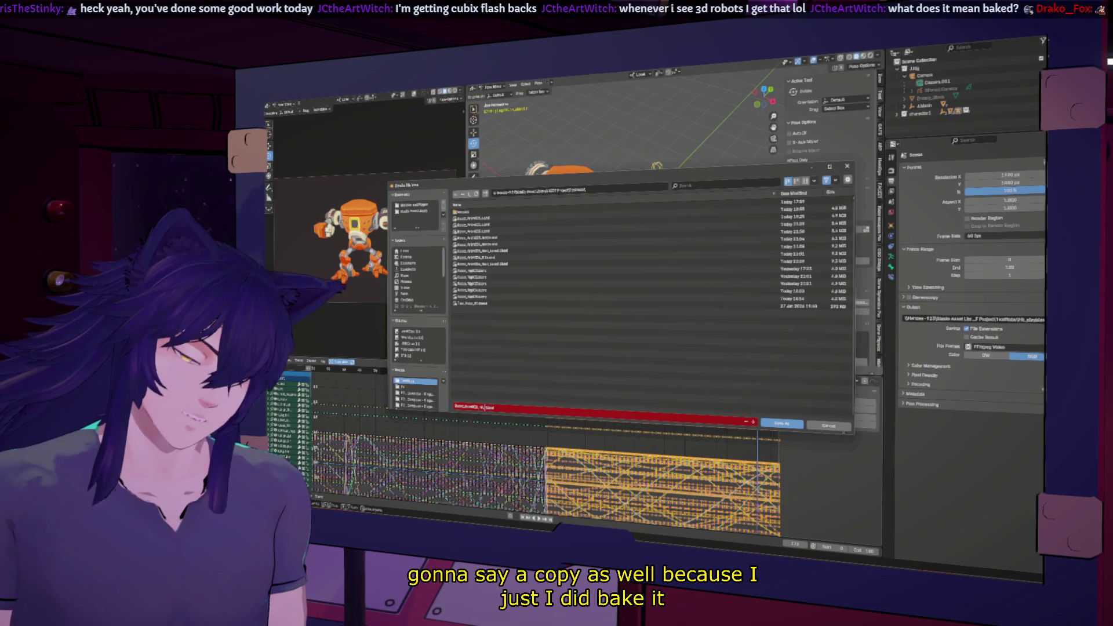
text(opy)
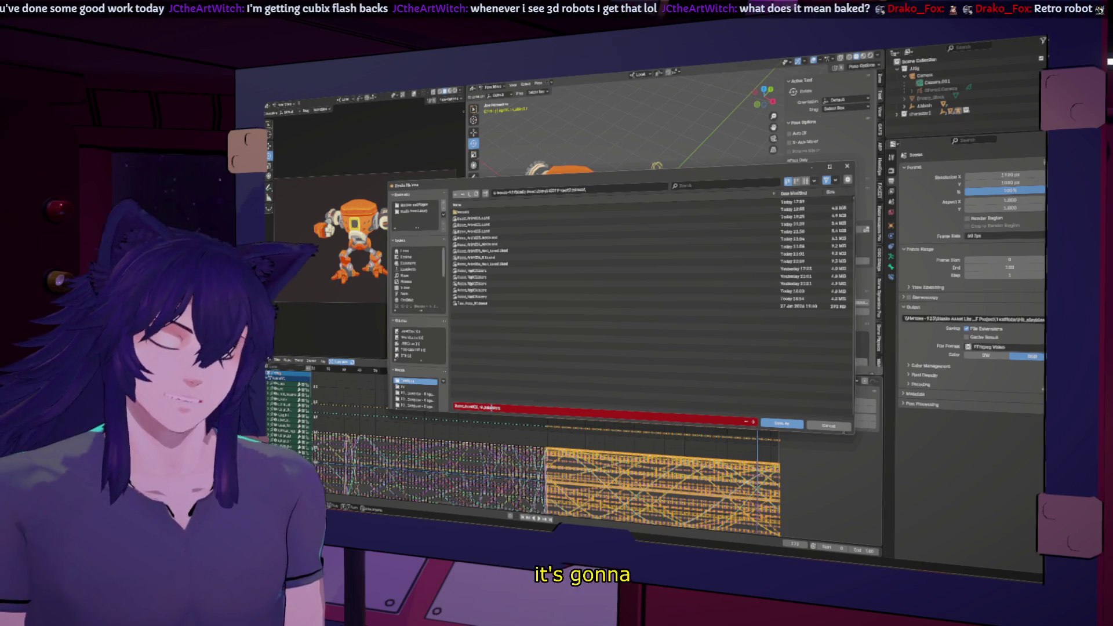
key(Return)
key(Return)
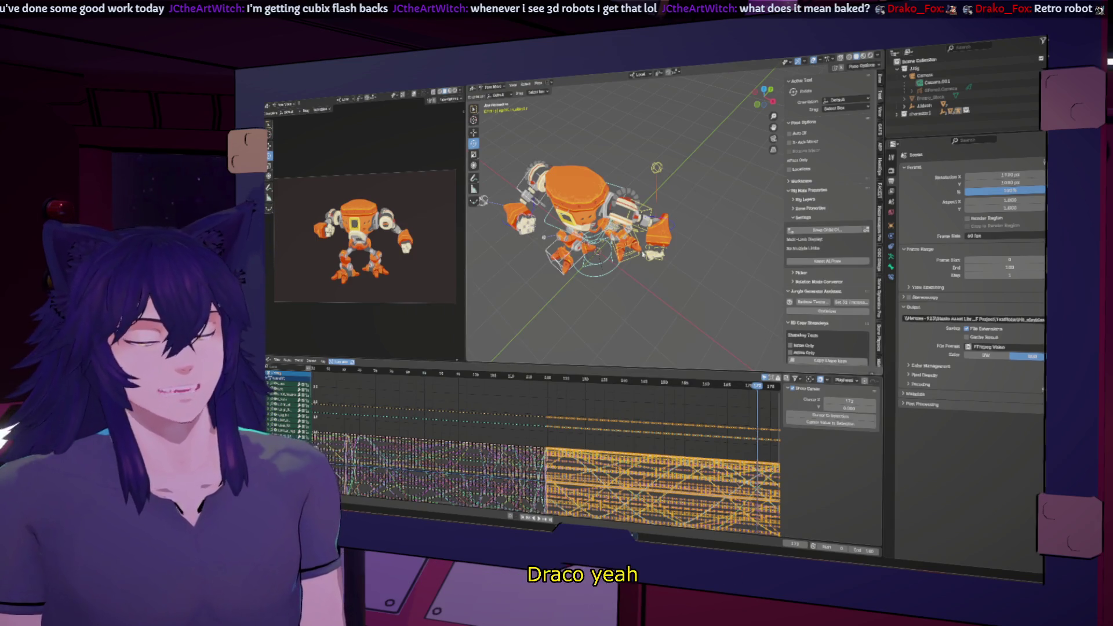
key(Home)
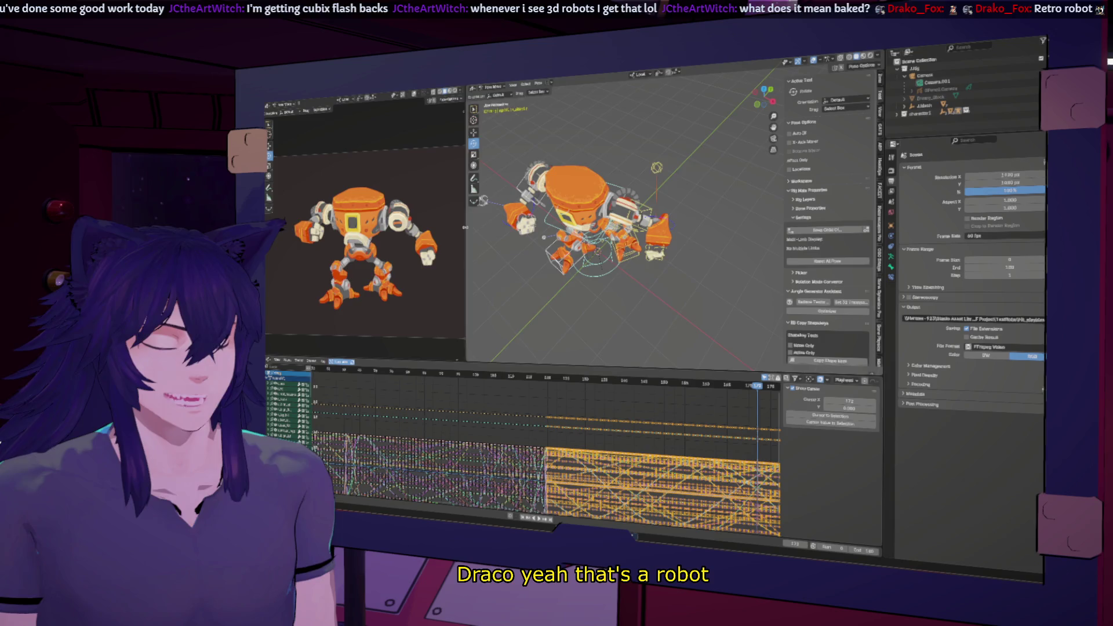
Widen the camera viewport and shrink the timeline so the robot fills most of the screen.
drag(462, 231, 671, 225)
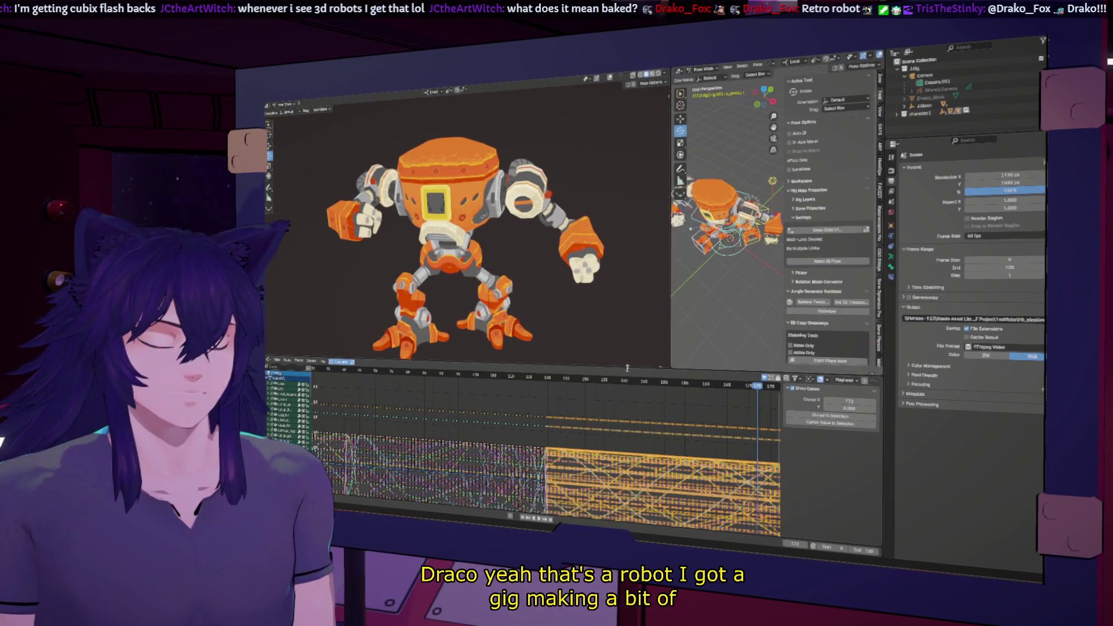
drag(624, 381, 625, 404)
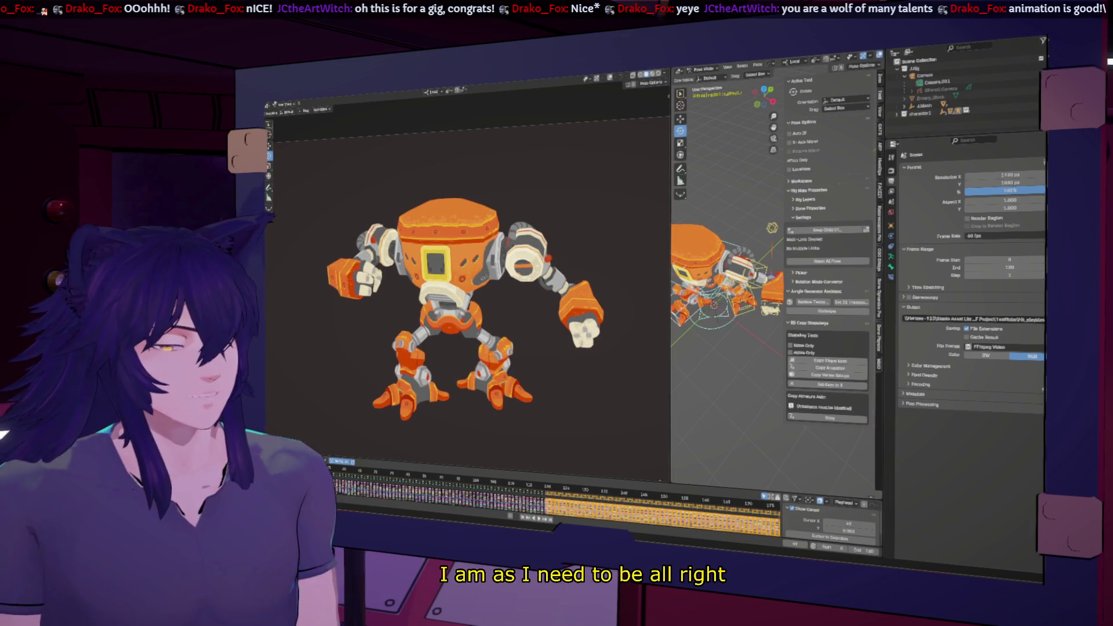
Load the earlier robot file from Open Recent, put the rig in Pose Mode and select all bones to show their curves.
click(275, 108)
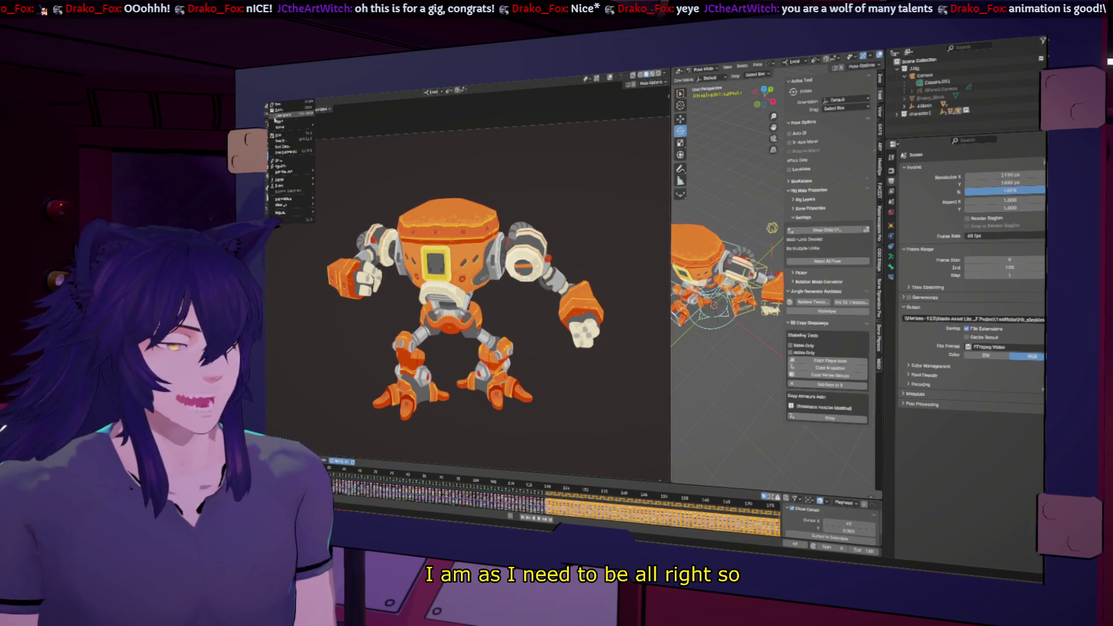
mouse_move(288, 114)
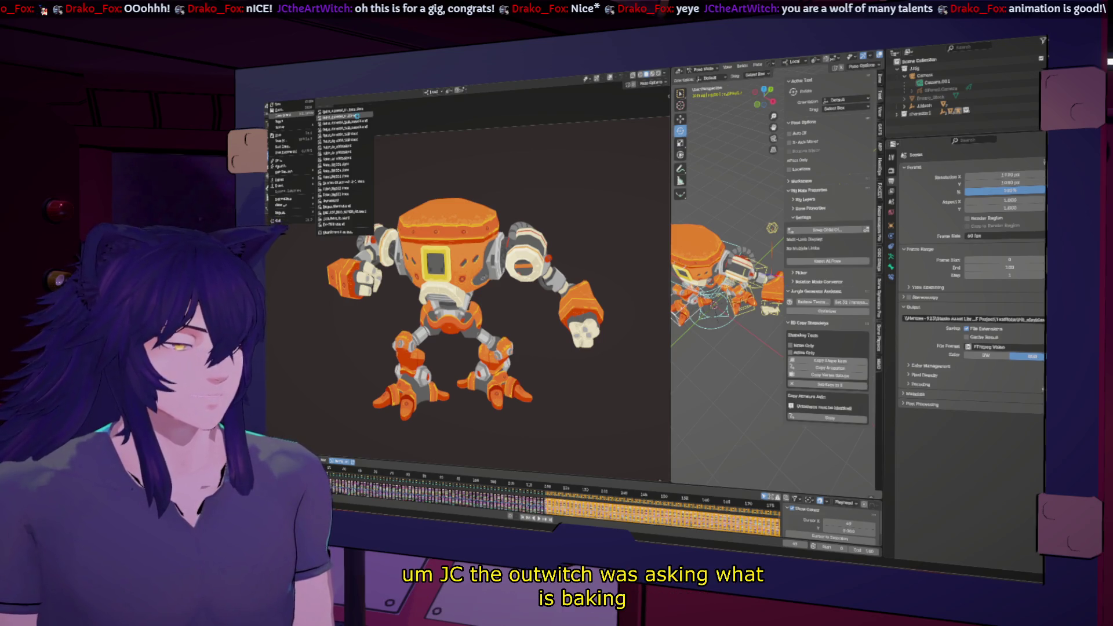
click(356, 116)
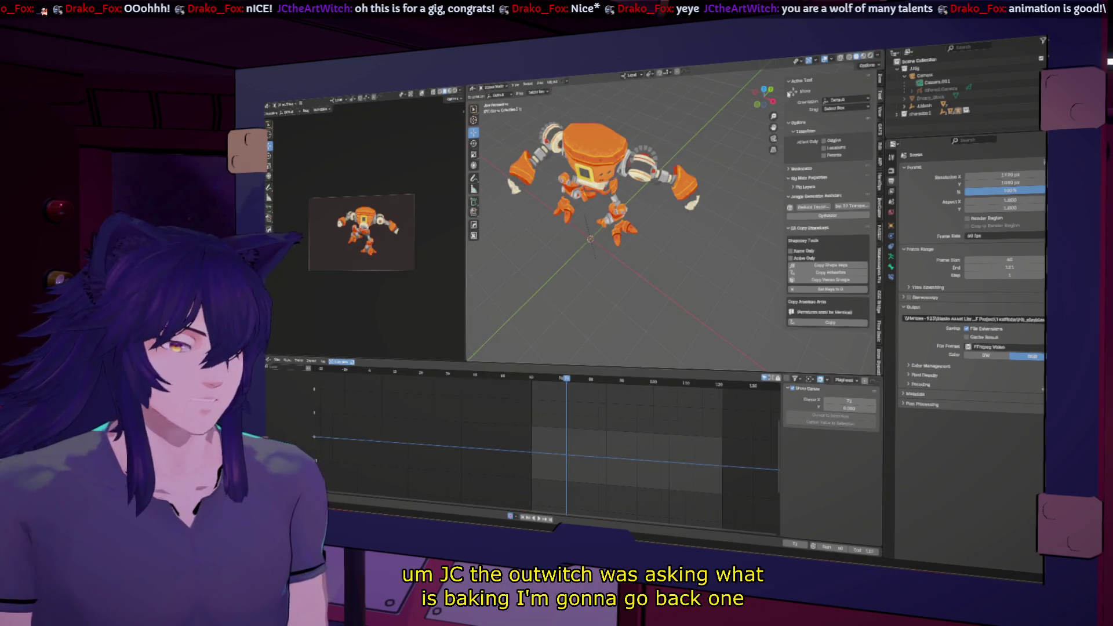
click(830, 60)
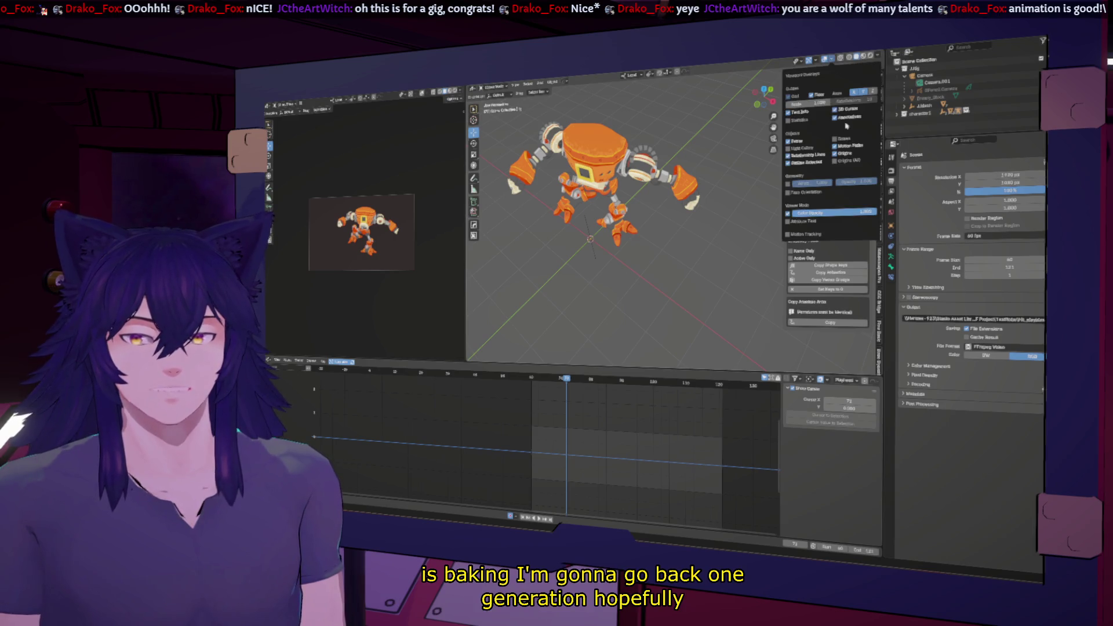
key(a)
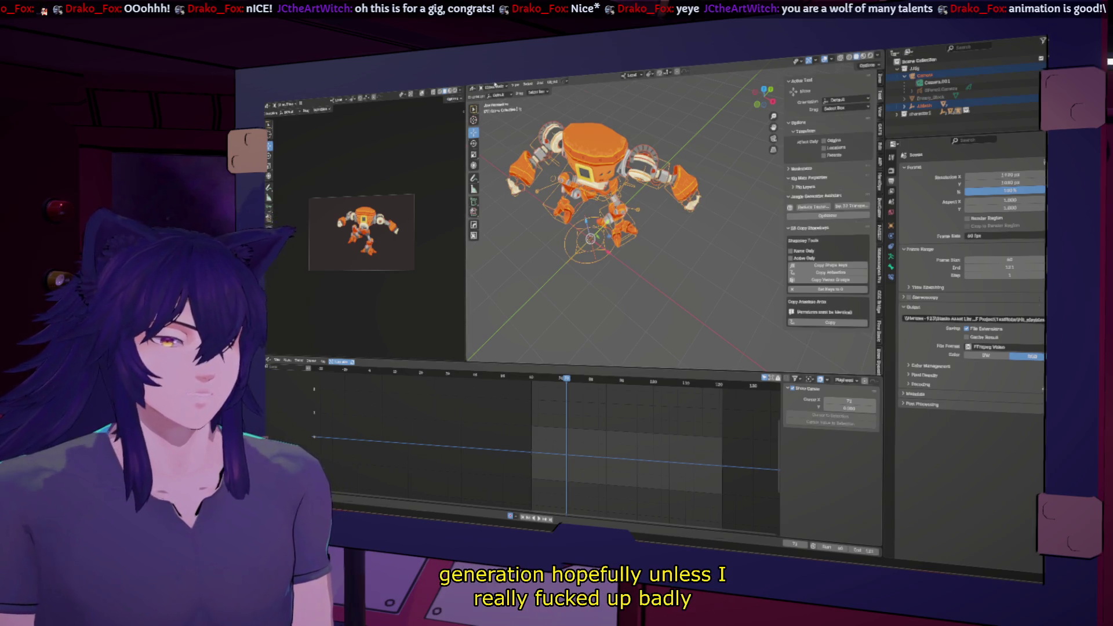
key(ctrl+Tab)
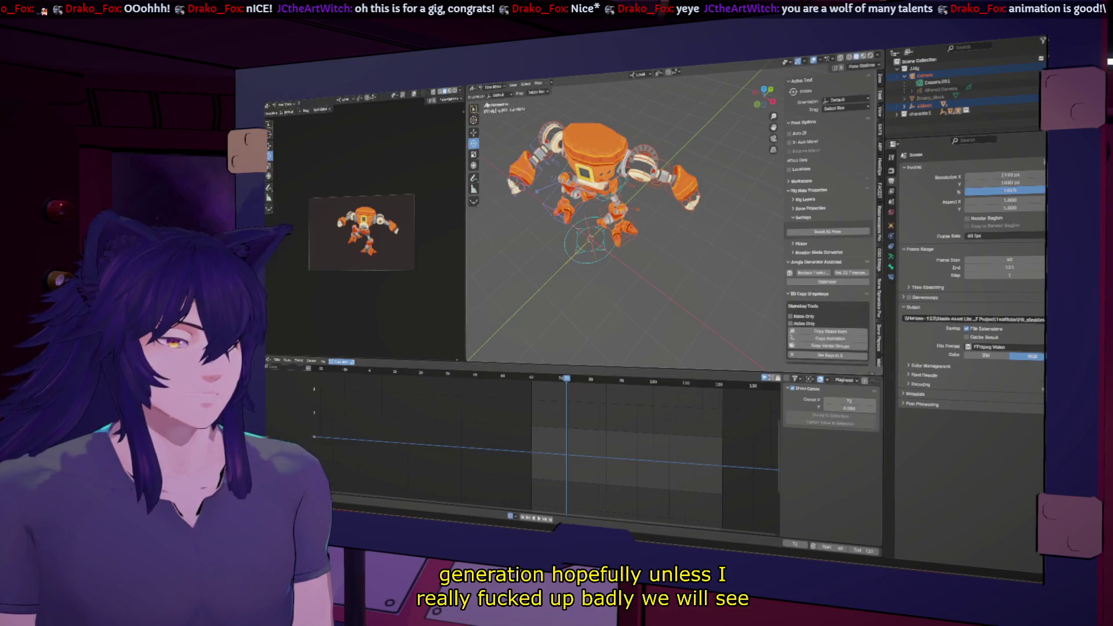
key(a)
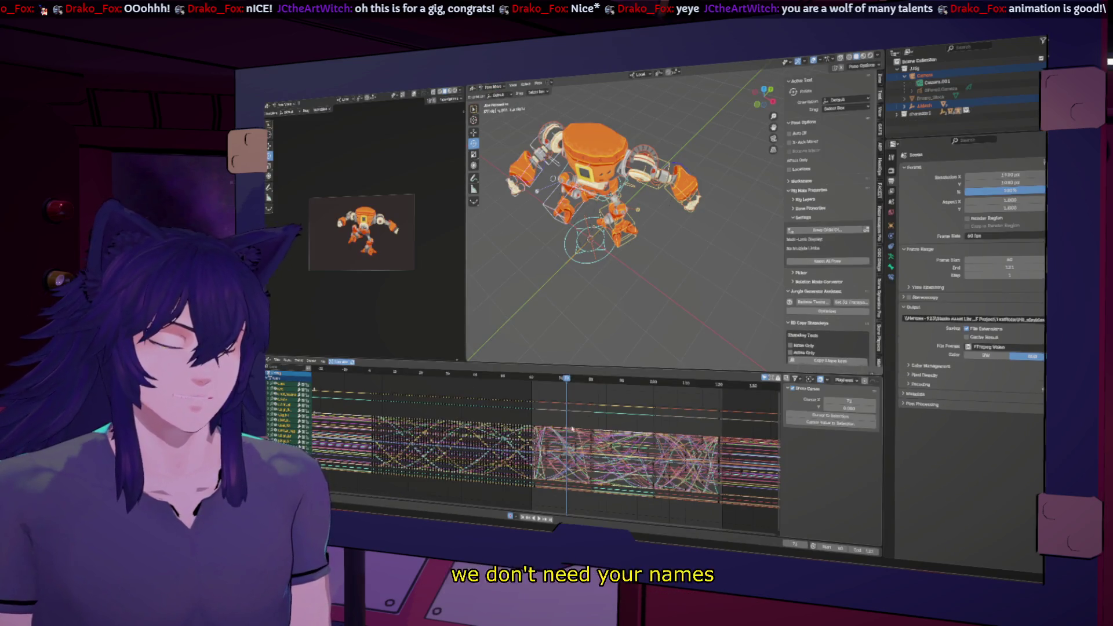
scroll(572, 430, up, 3)
scroll(540, 439, up, 3)
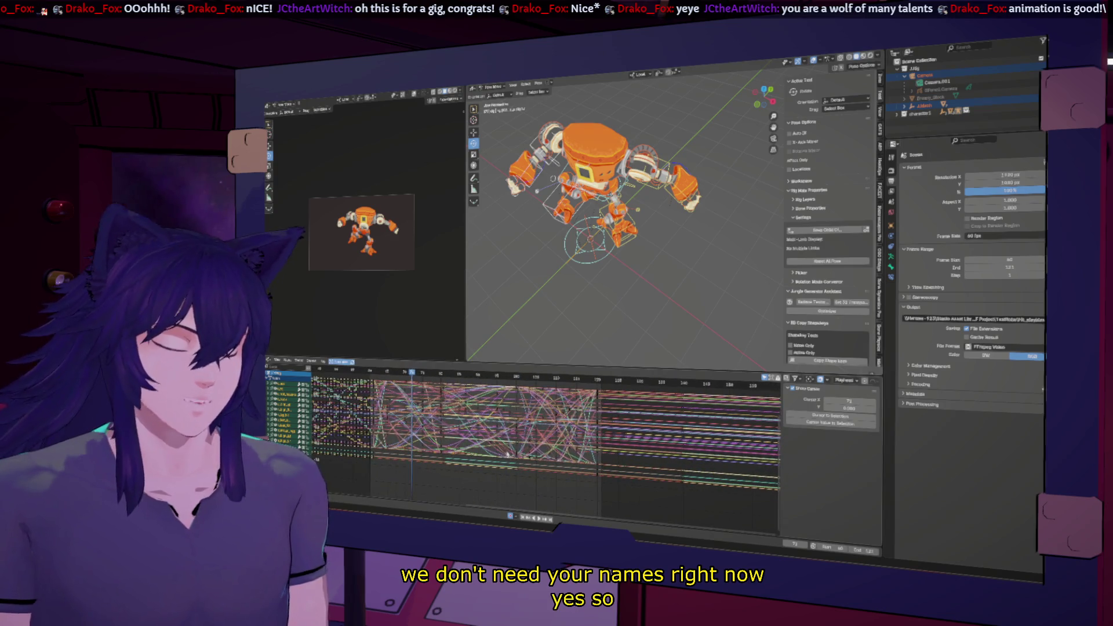
scroll(513, 451, down, 2)
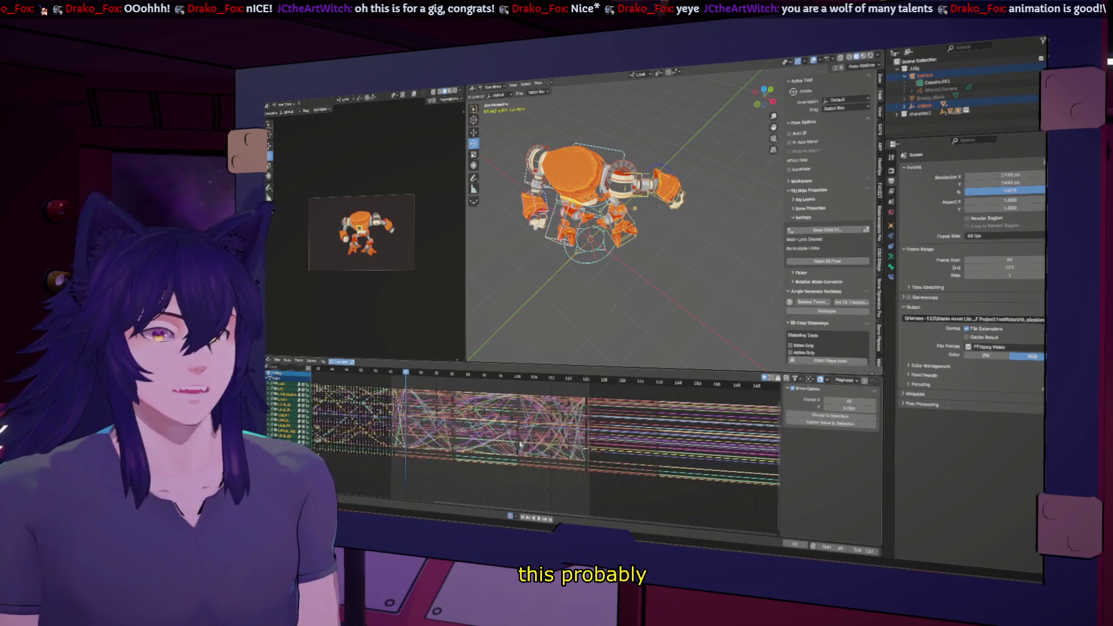
scroll(522, 447, up, 2)
scroll(539, 452, up, 2)
scroll(559, 458, up, 1)
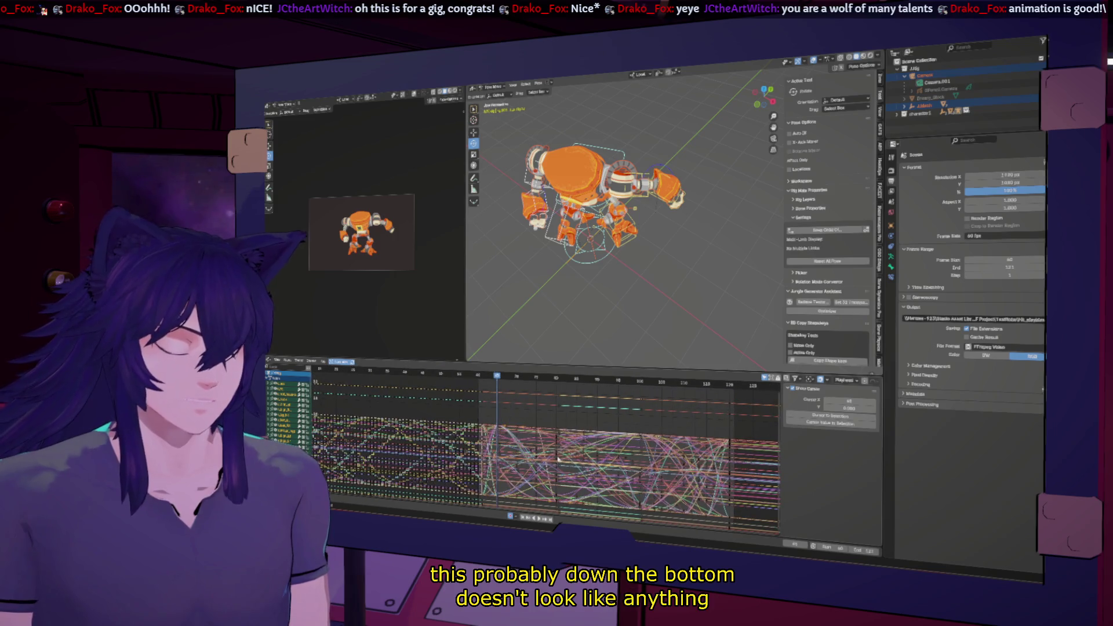
scroll(574, 461, down, 2)
scroll(600, 463, down, 1)
scroll(627, 467, down, 2)
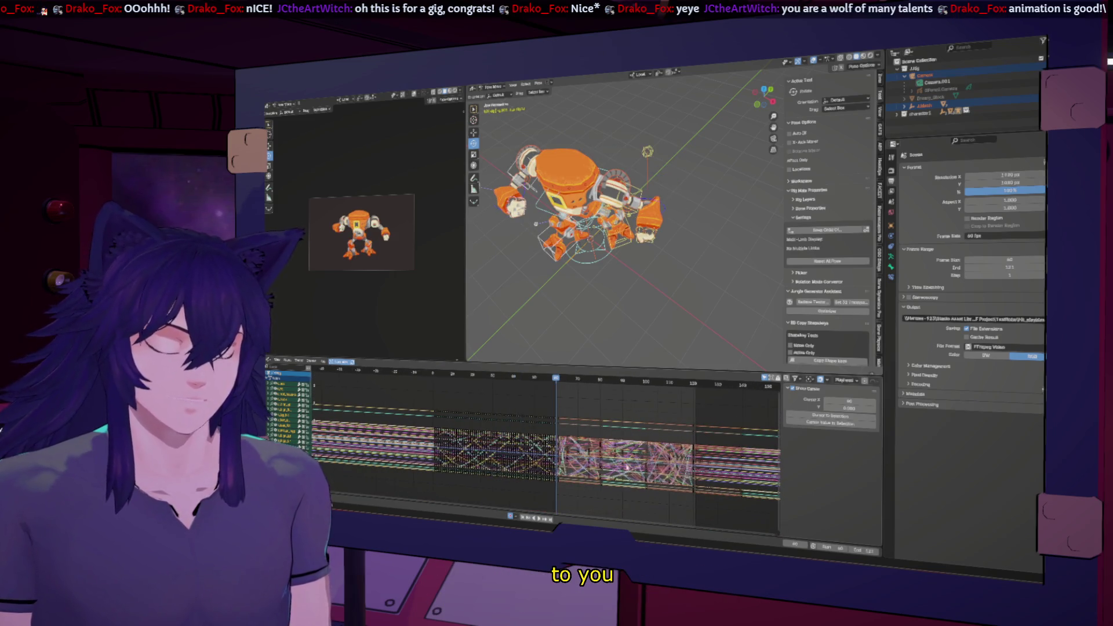
scroll(609, 462, up, 1)
scroll(566, 453, up, 2)
scroll(556, 453, up, 3)
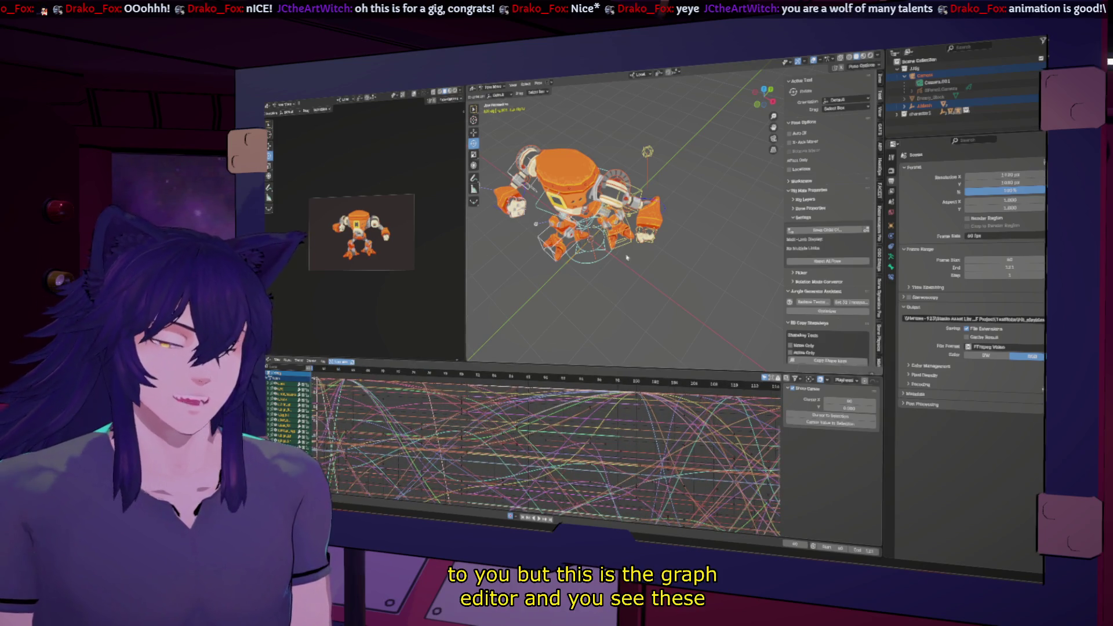
Select the head bone and then the foot bone to bring their animation curves into the graph editor.
click(648, 243)
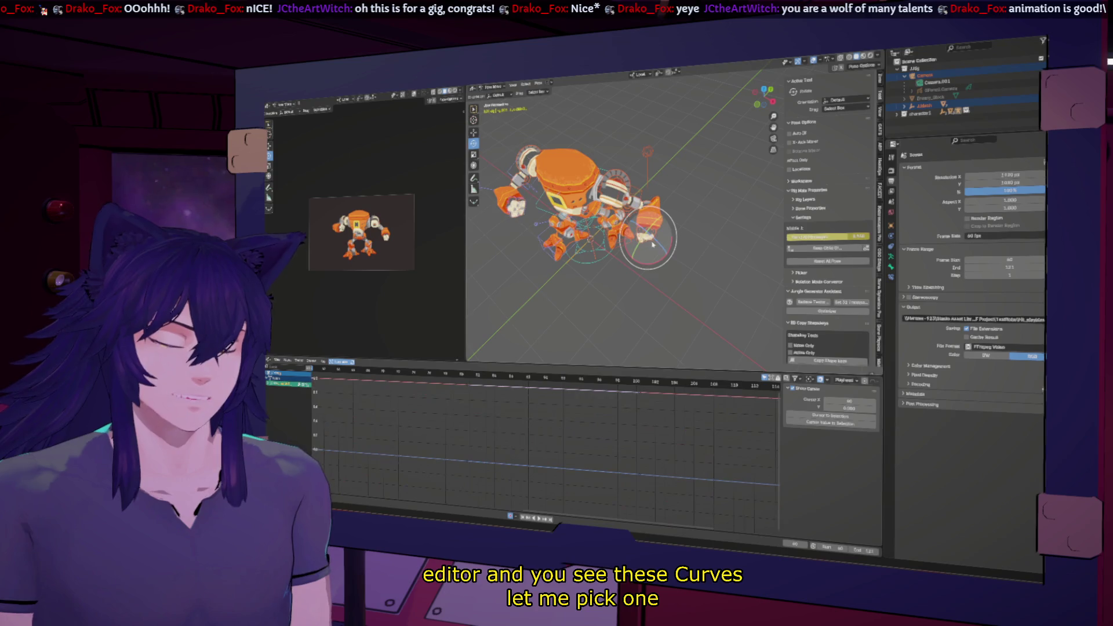
scroll(614, 441, down, 3)
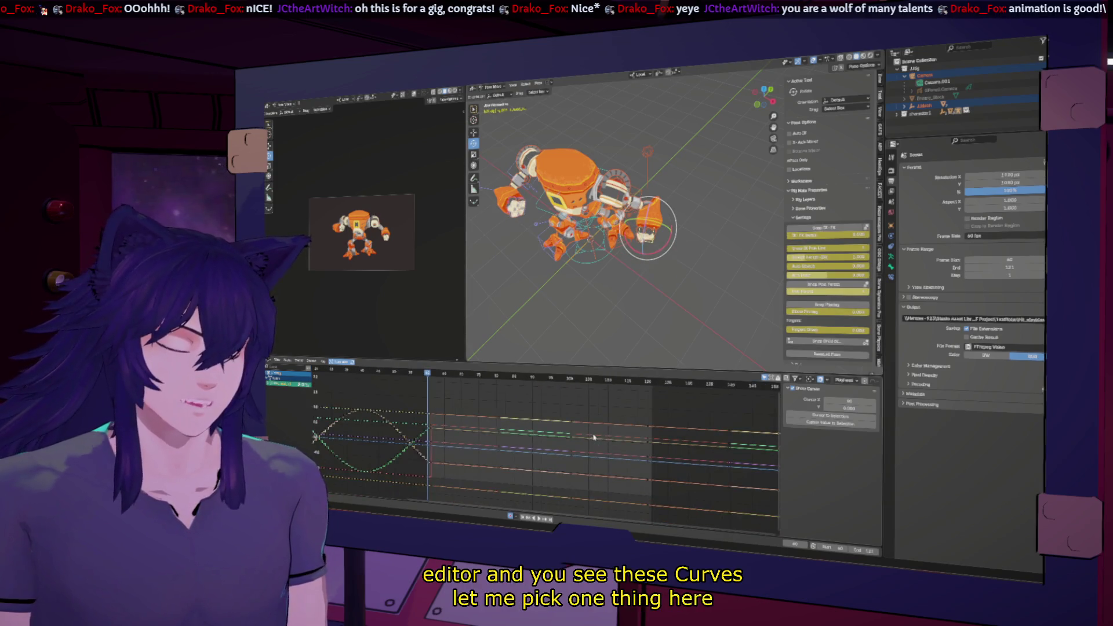
key(shift+Left)
scroll(639, 248, up, 2)
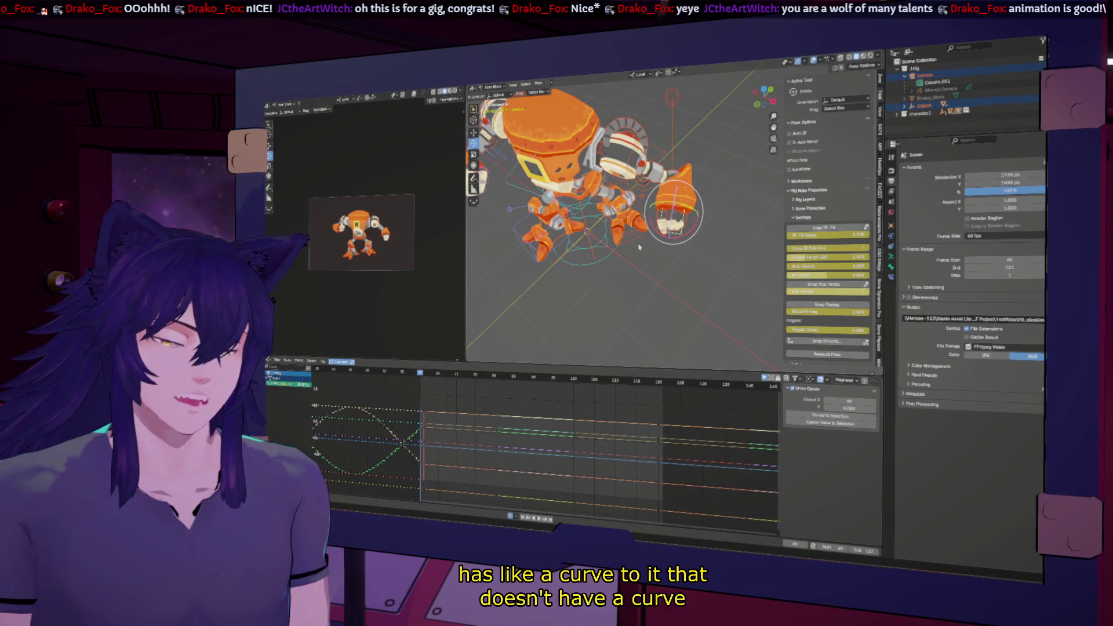
click(521, 234)
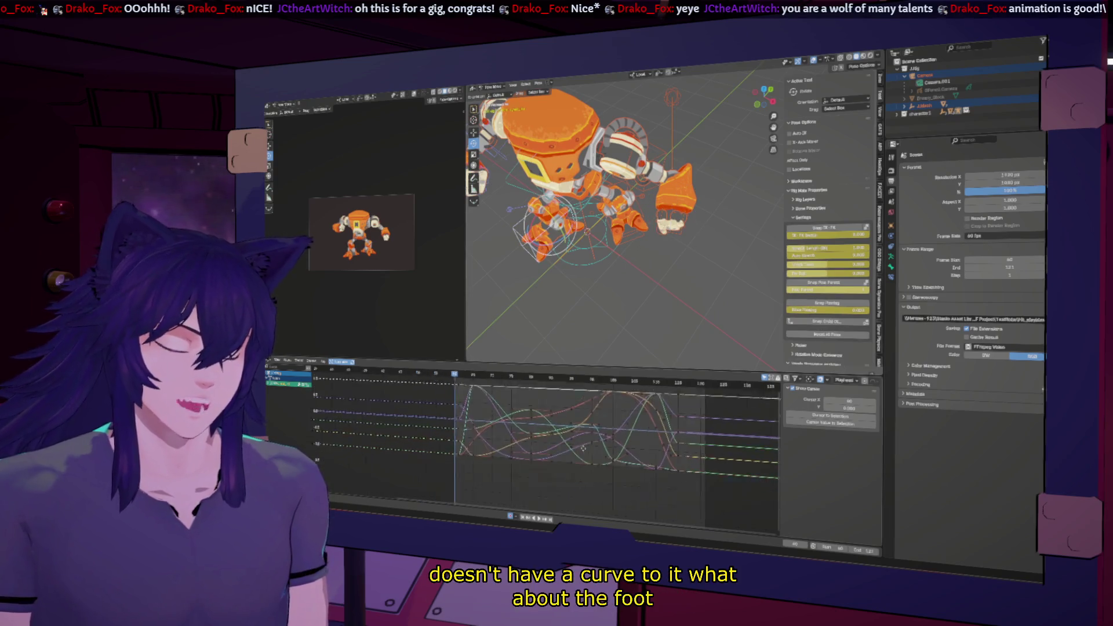
scroll(555, 482, up, 3)
scroll(603, 483, down, 1)
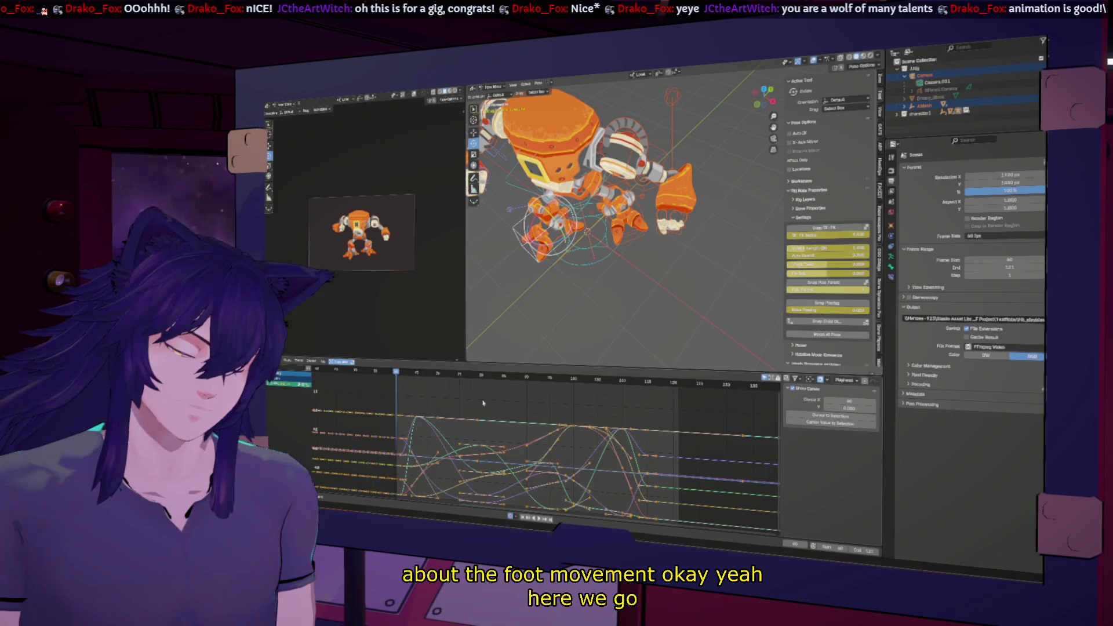
Frame the foot's selected keyframes in the graph and scrub through the motion to watch the foot move.
mouse_move(677, 407)
mouse_down()
mouse_move(450, 525)
mouse_move(413, 525)
mouse_up()
key(KP_Decimal)
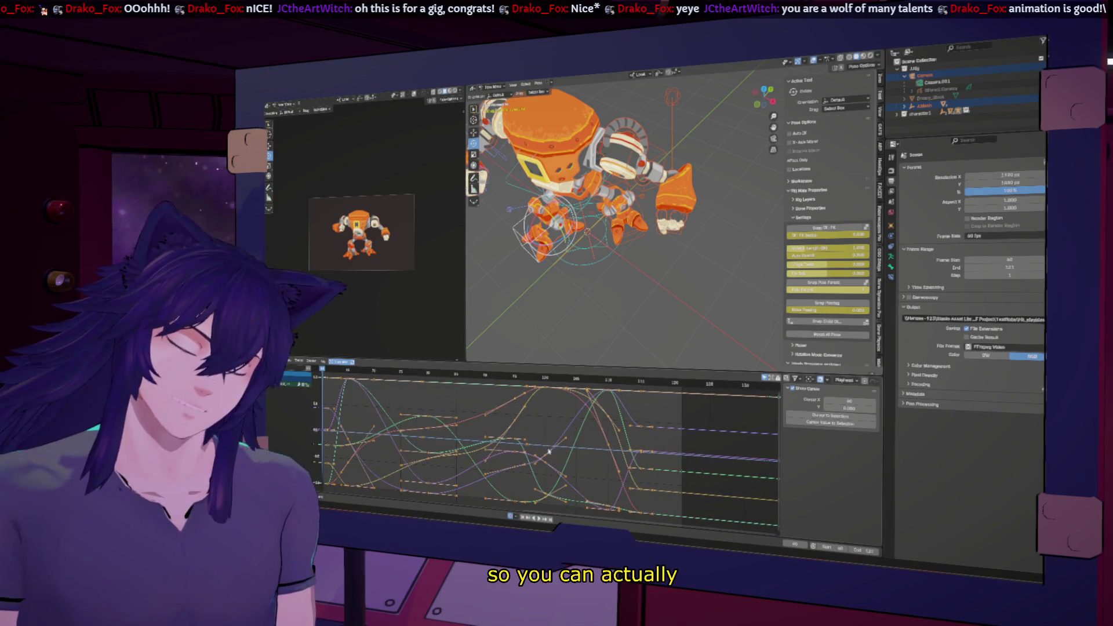
middle_drag(509, 405, 508, 430)
drag(526, 381, 503, 372)
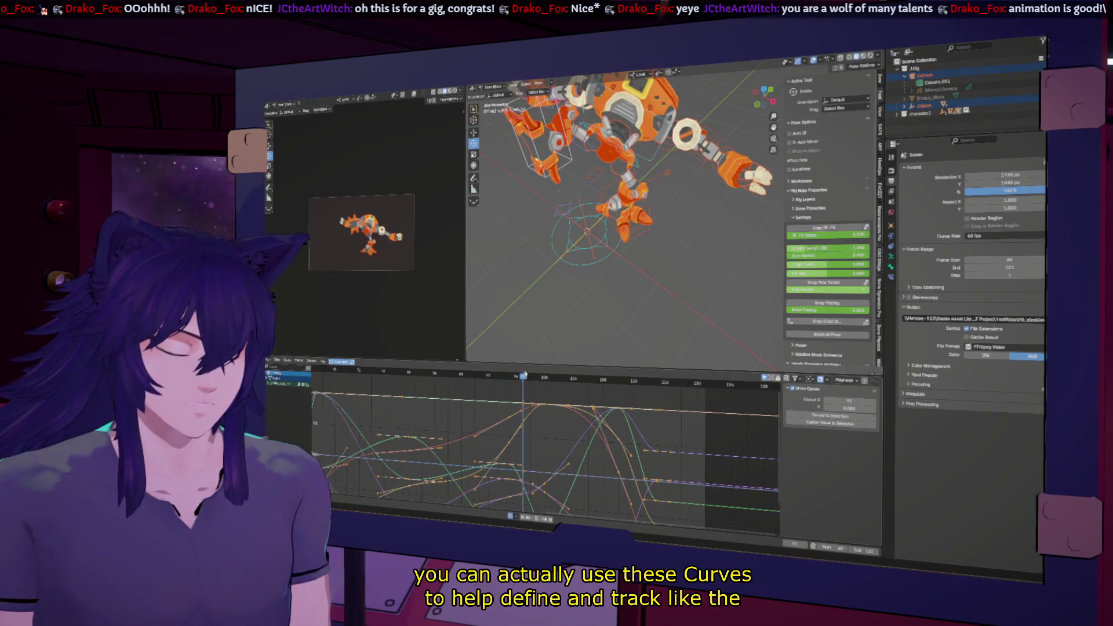
drag(502, 372, 530, 377)
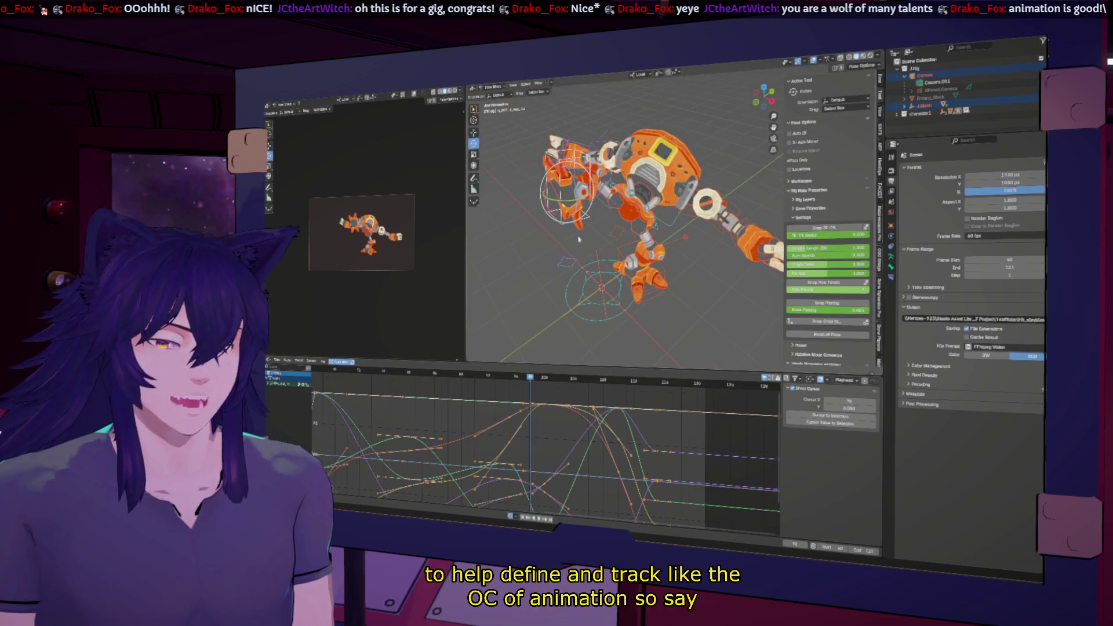
scroll(557, 261, up, 3)
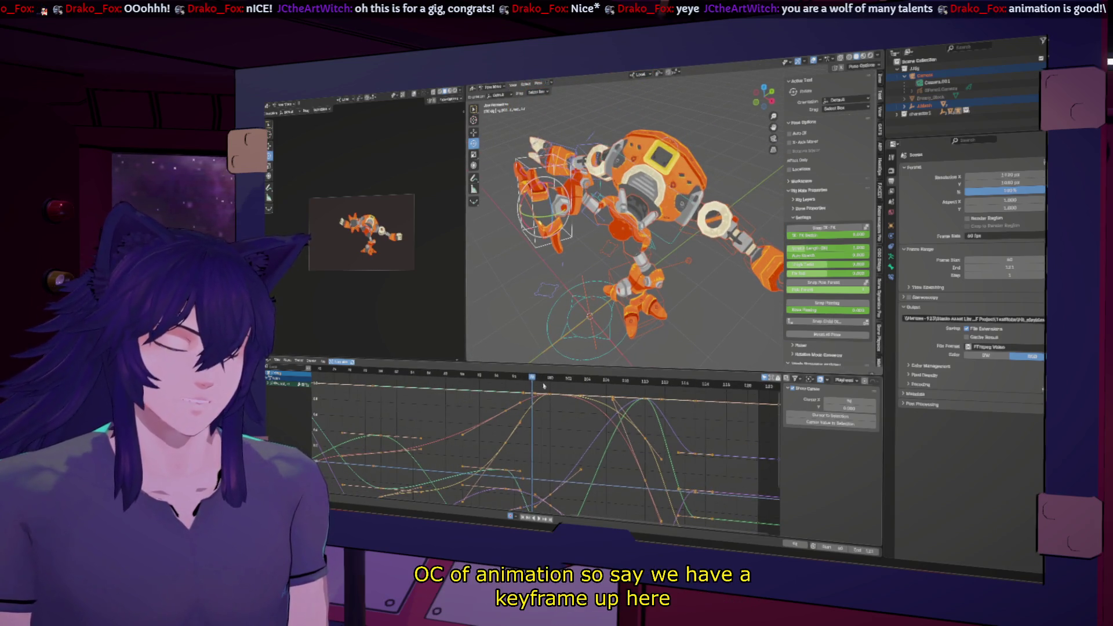
Move the peak keyframe on the foot's orange curve to a higher value, then scrub back and fit all its curves in view.
drag(545, 385, 549, 380)
click(549, 397)
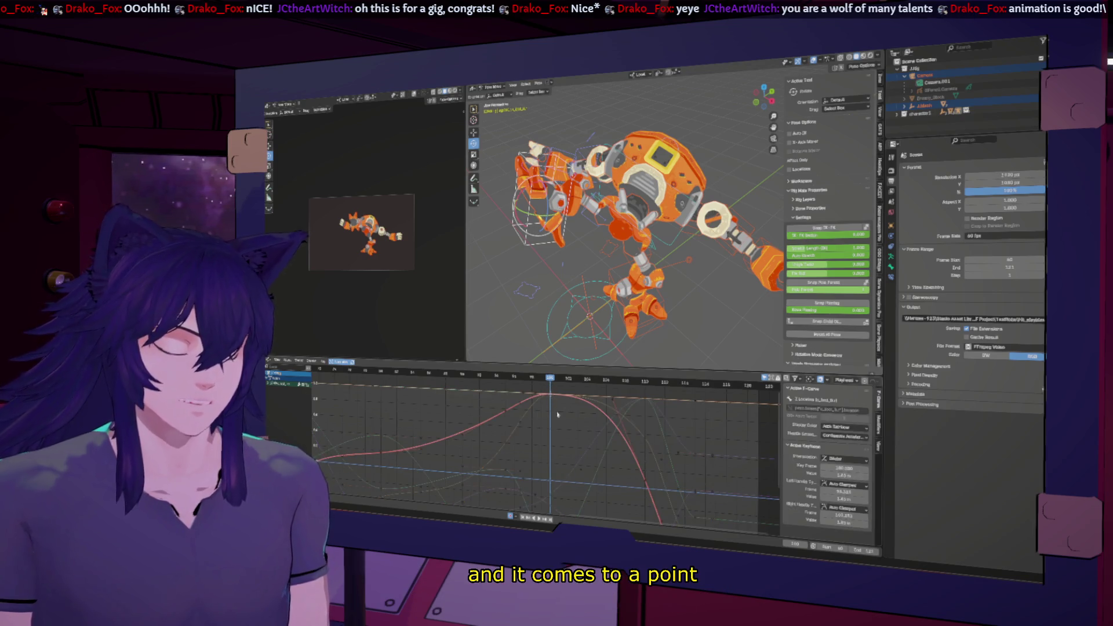
key(g)
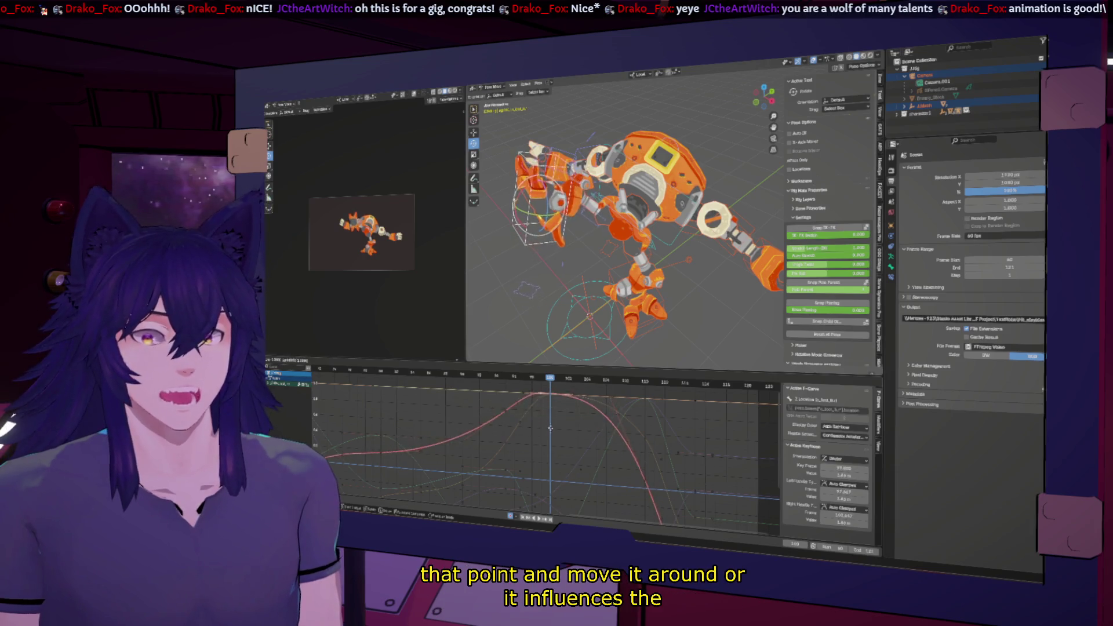
click(551, 431)
scroll(561, 424, up, 2)
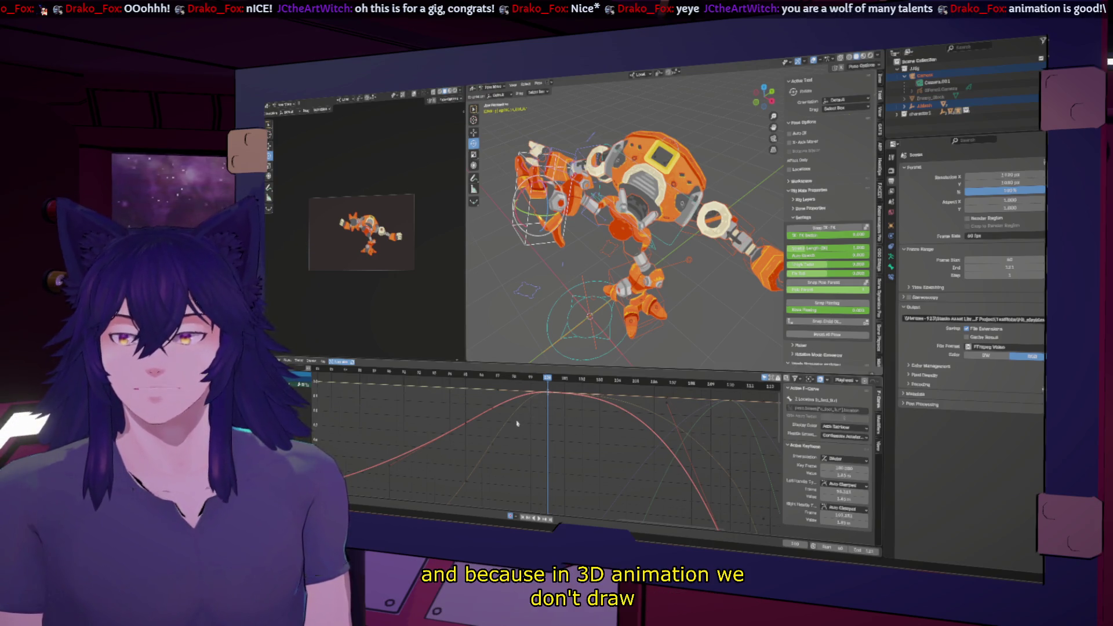
drag(540, 379, 463, 390)
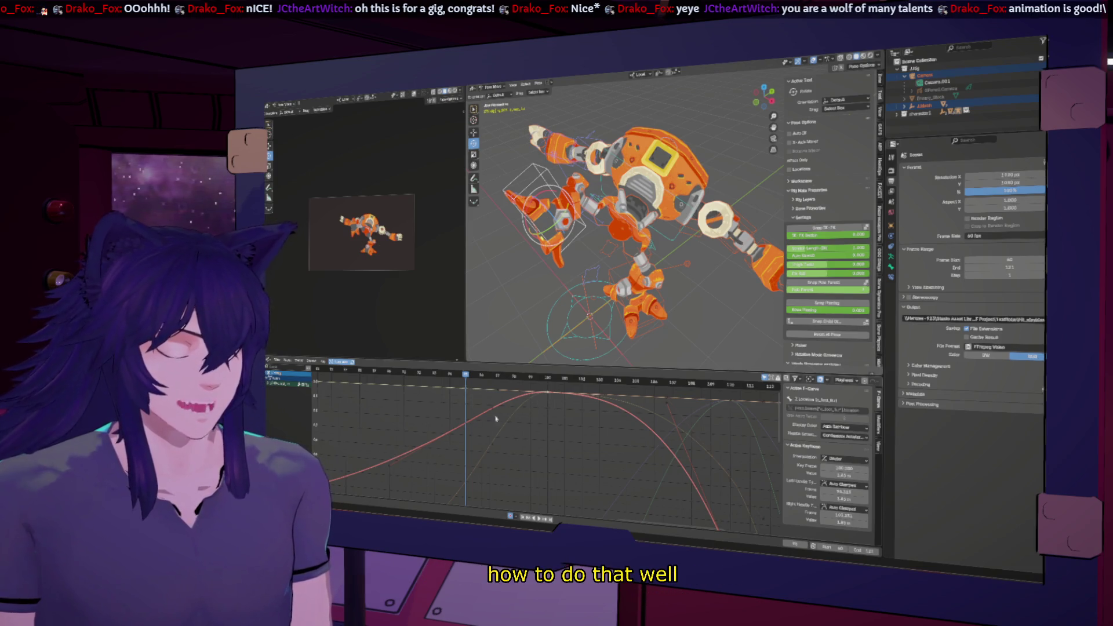
mouse_move(484, 422)
ctrl+middle_down()
mouse_move(462, 464)
mouse_move(535, 422)
mouse_move(549, 455)
ctrl+middle_up()
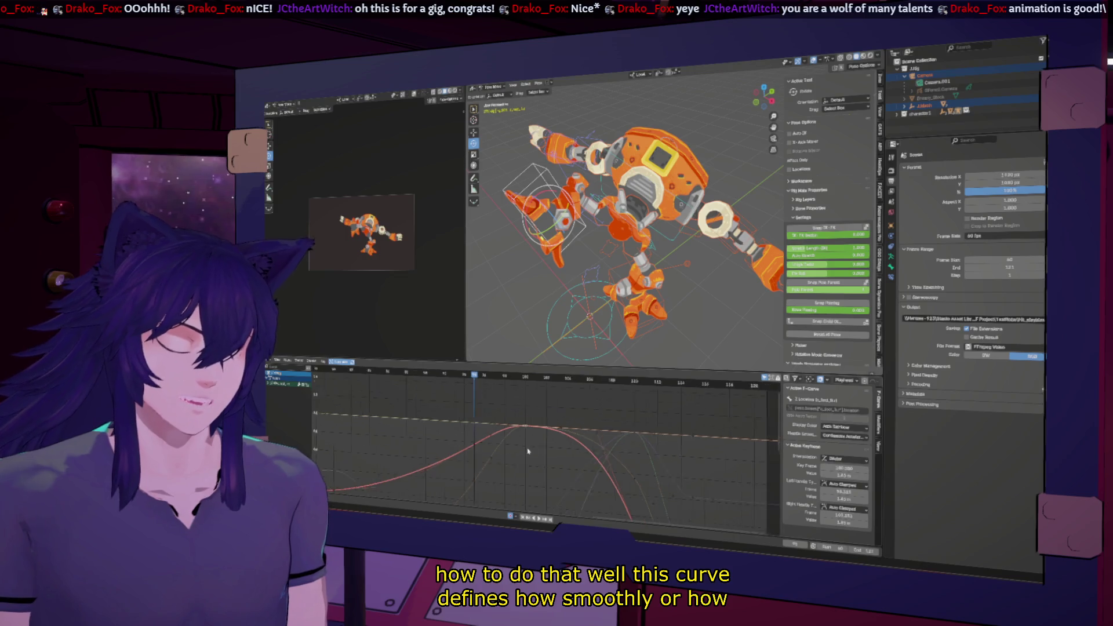
key(Home)
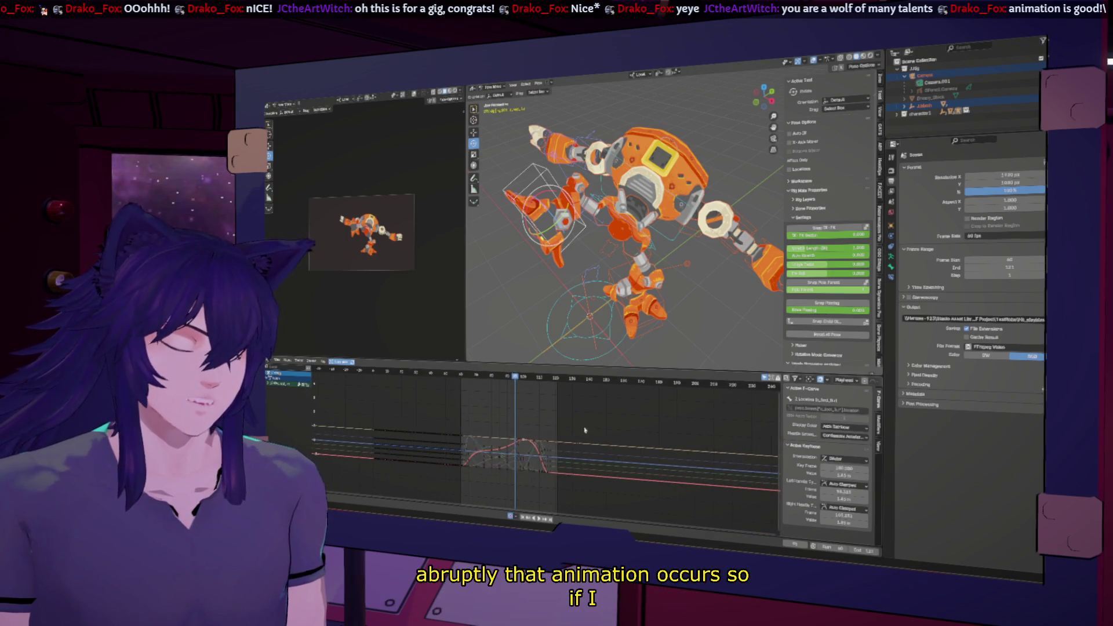
Set the selected foot curves to Constant interpolation and play the result in a maximized camera view.
key(a)
right_click(514, 447)
mouse_move(498, 441)
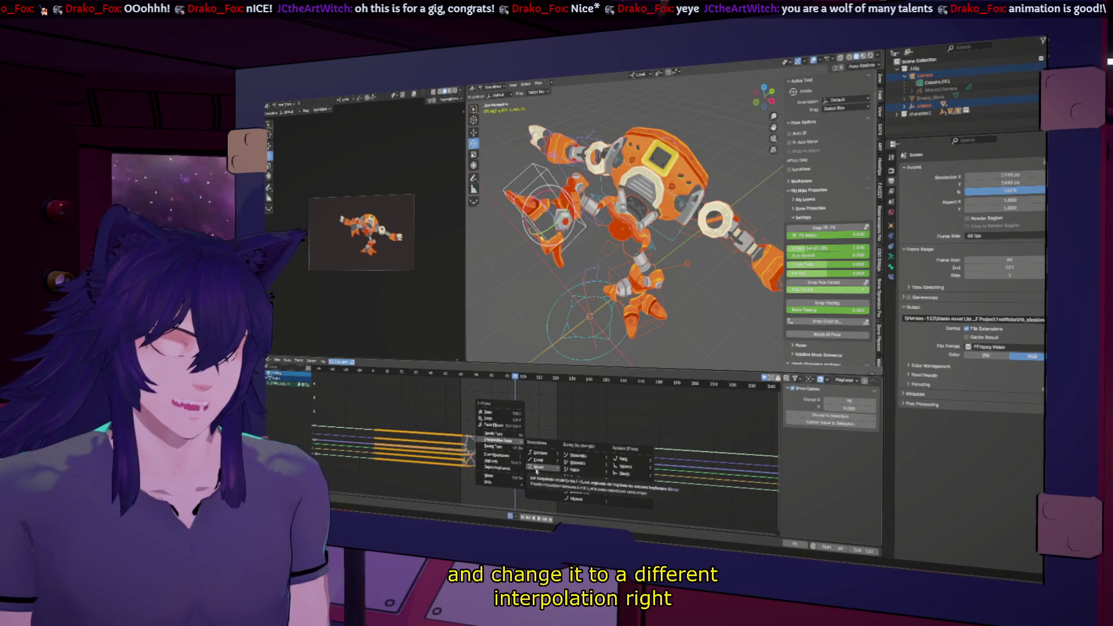
click(539, 456)
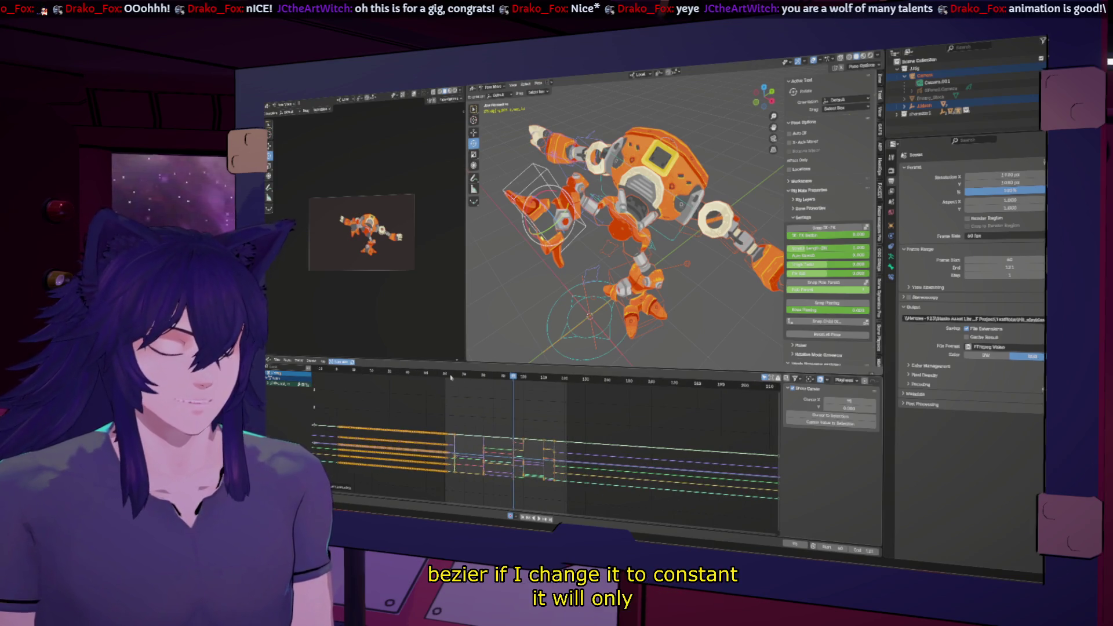
key(shift+Left)
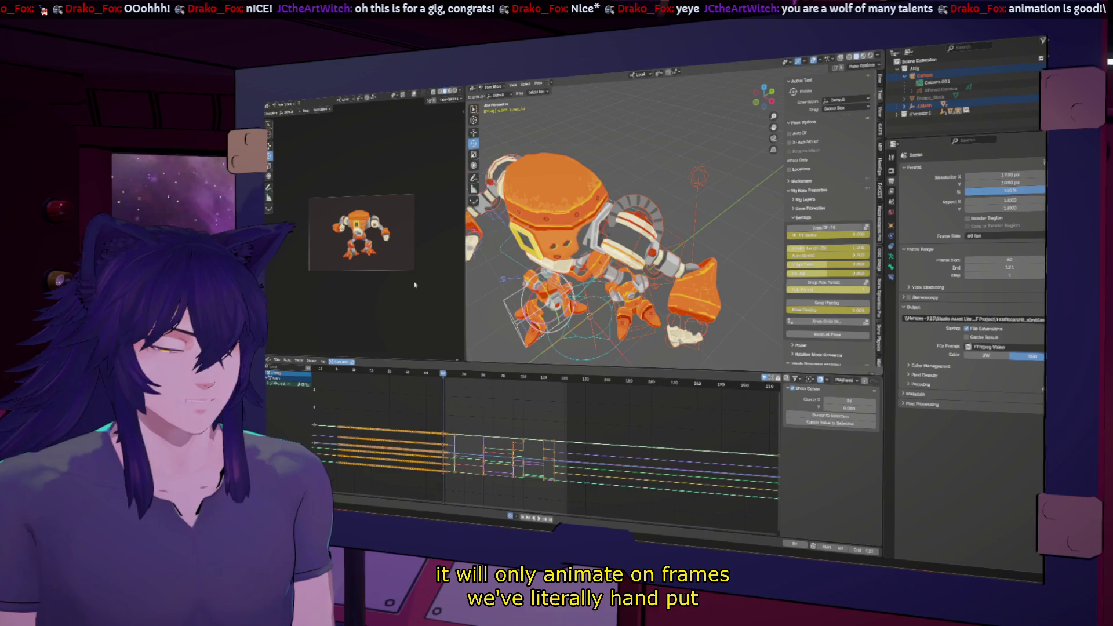
key(ctrl+space)
key(space)
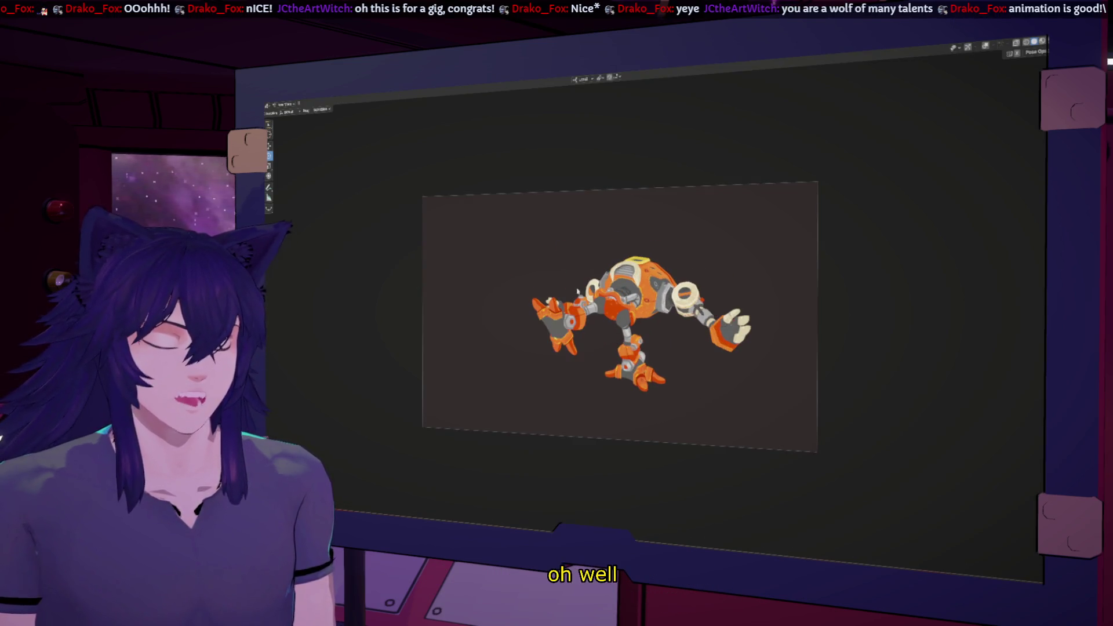
key(ctrl+space)
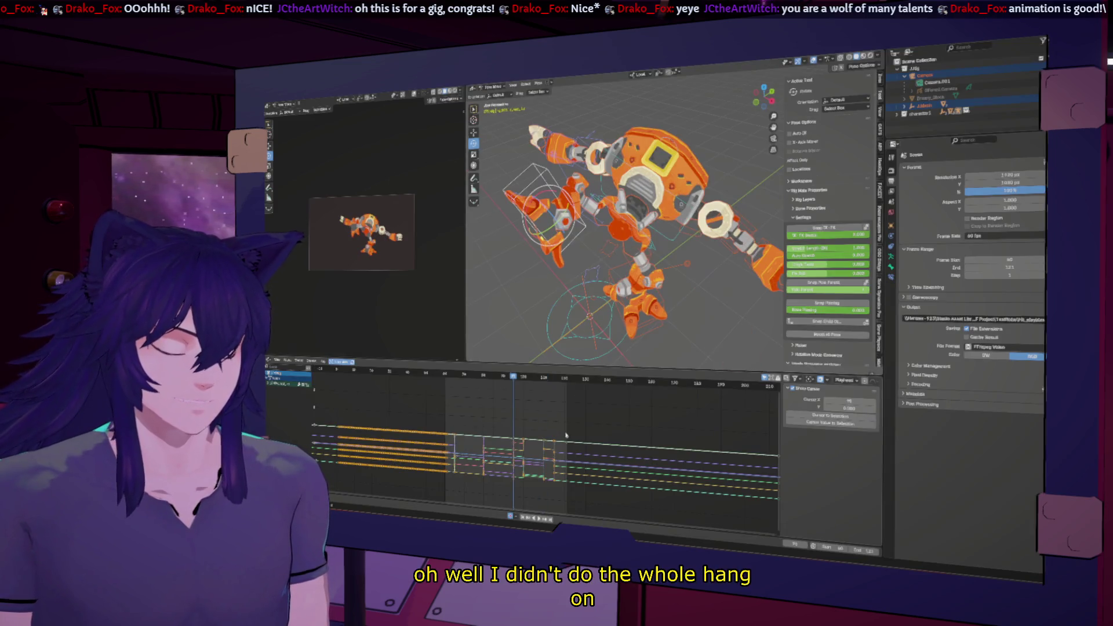
Select every bone and keyframe, make them all Constant interpolation, play it back and maximize the graph editor.
key(a)
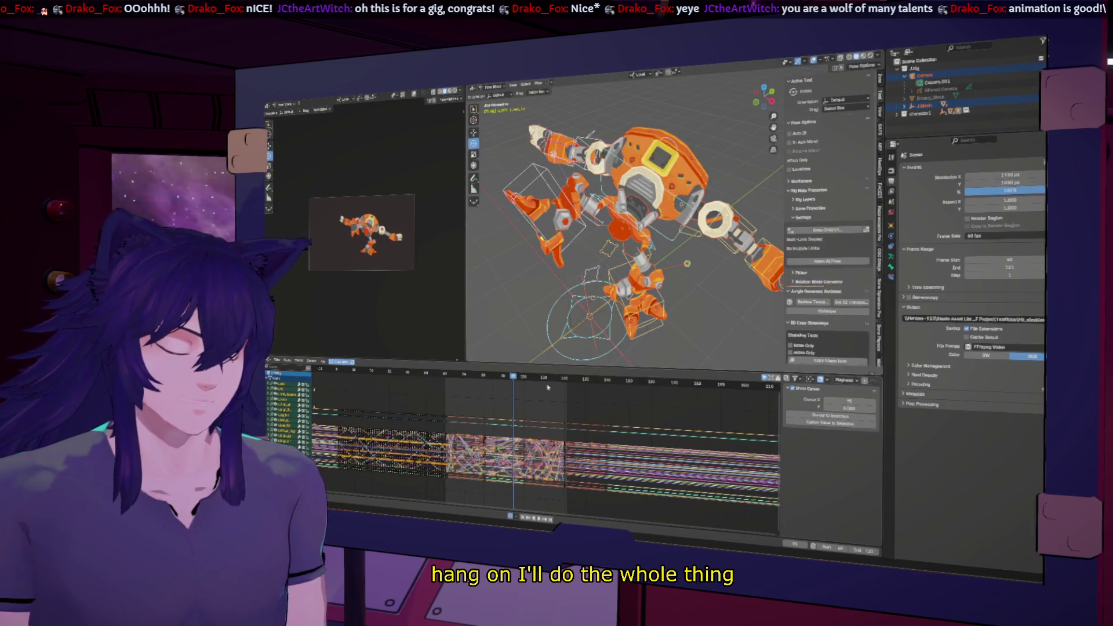
key(a)
mouse_move(506, 432)
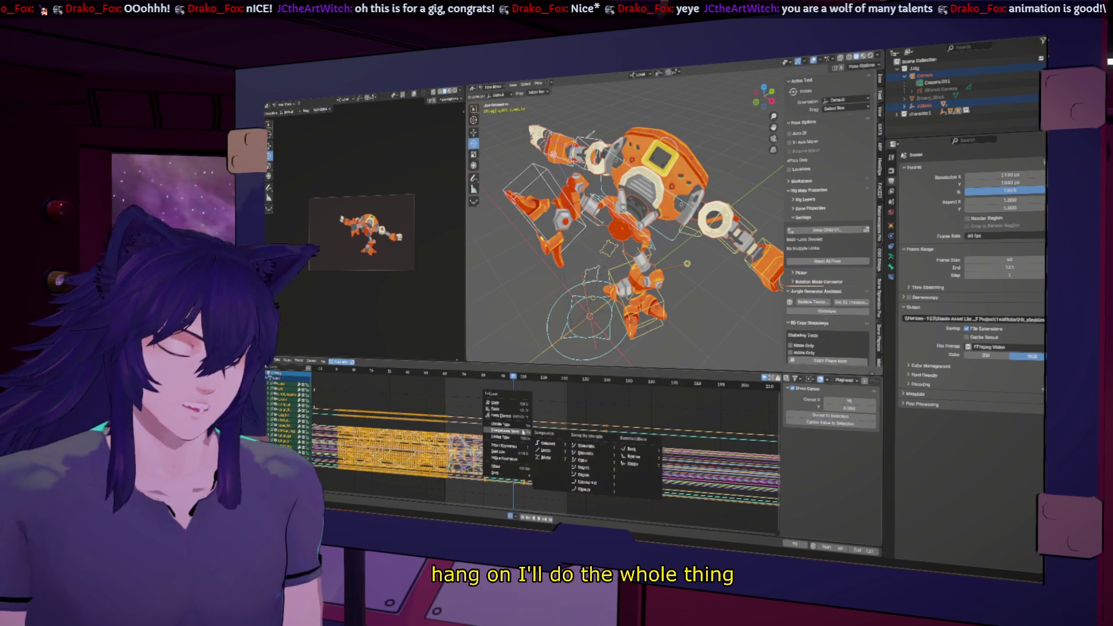
click(550, 450)
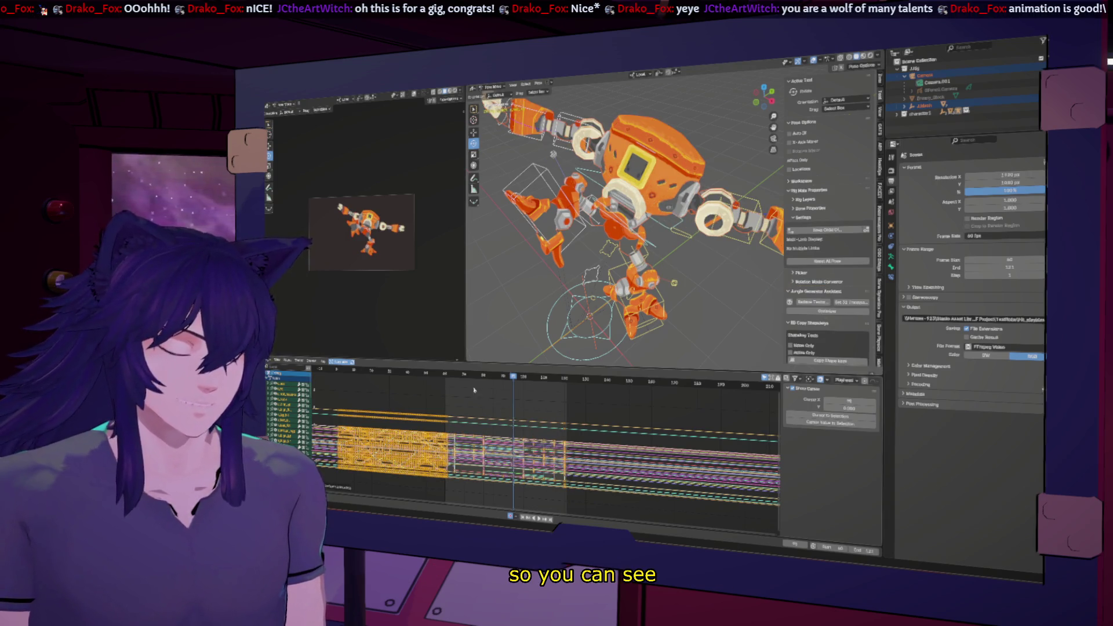
key(ctrl+space)
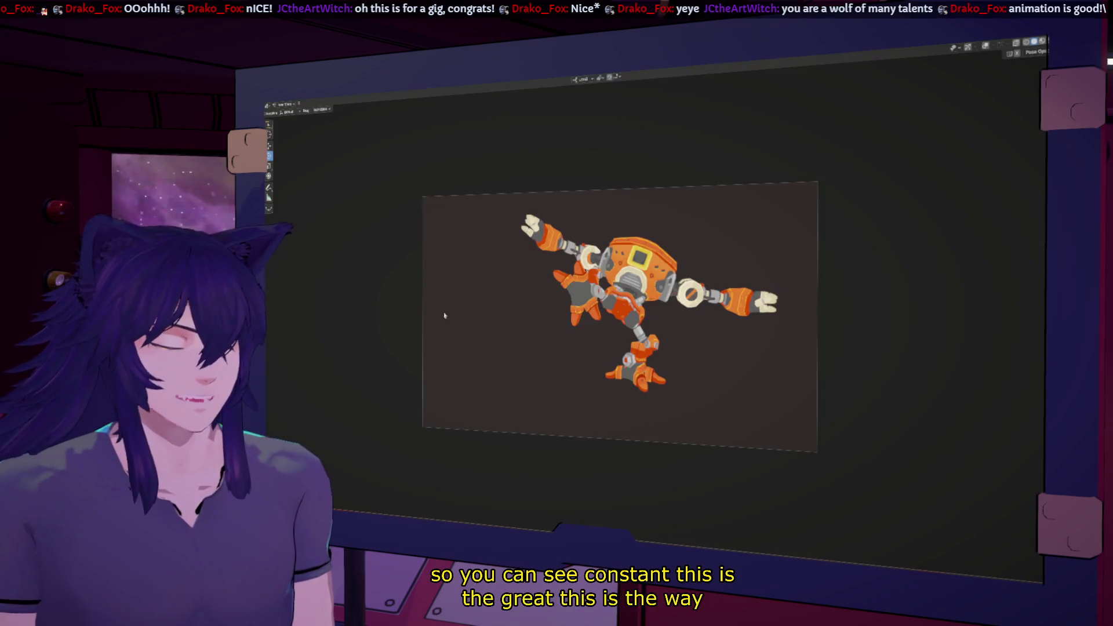
scroll(663, 339, up, 1)
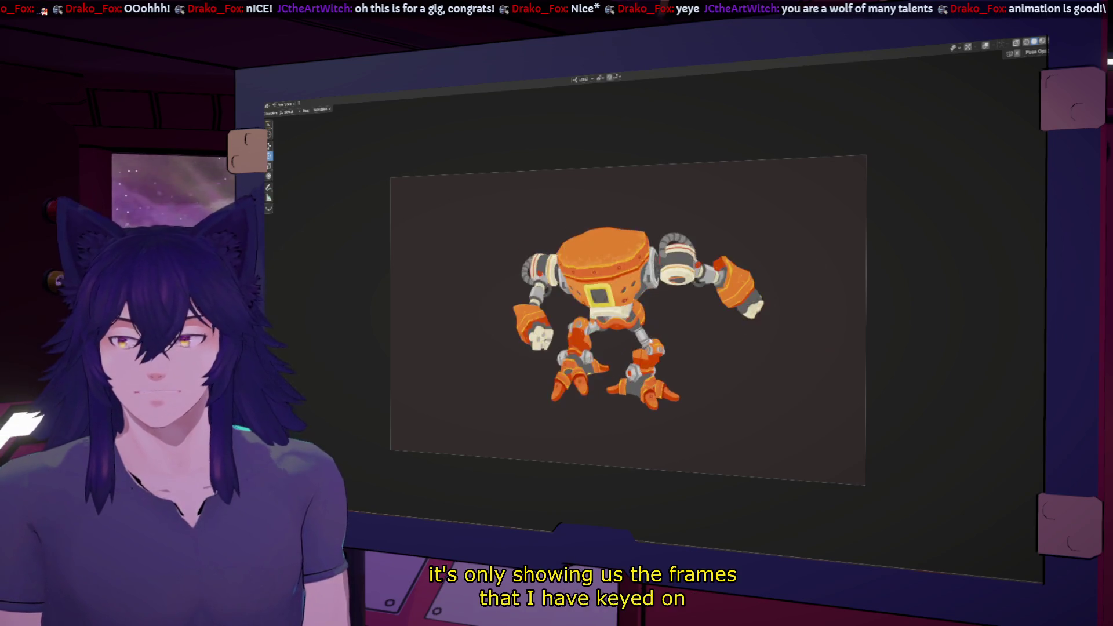
key(ctrl+space)
key(ctrl+space)
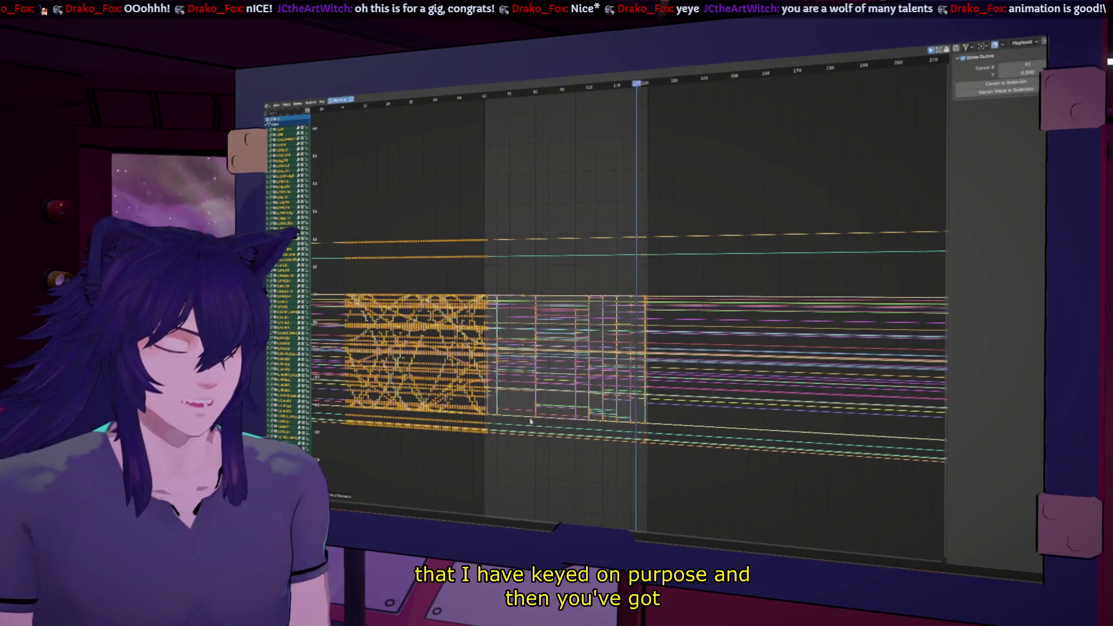
key(ctrl+space)
Switch the selected keyframes to Linear interpolation and play the animation in a maximized camera view.
right_click(514, 435)
mouse_move(502, 435)
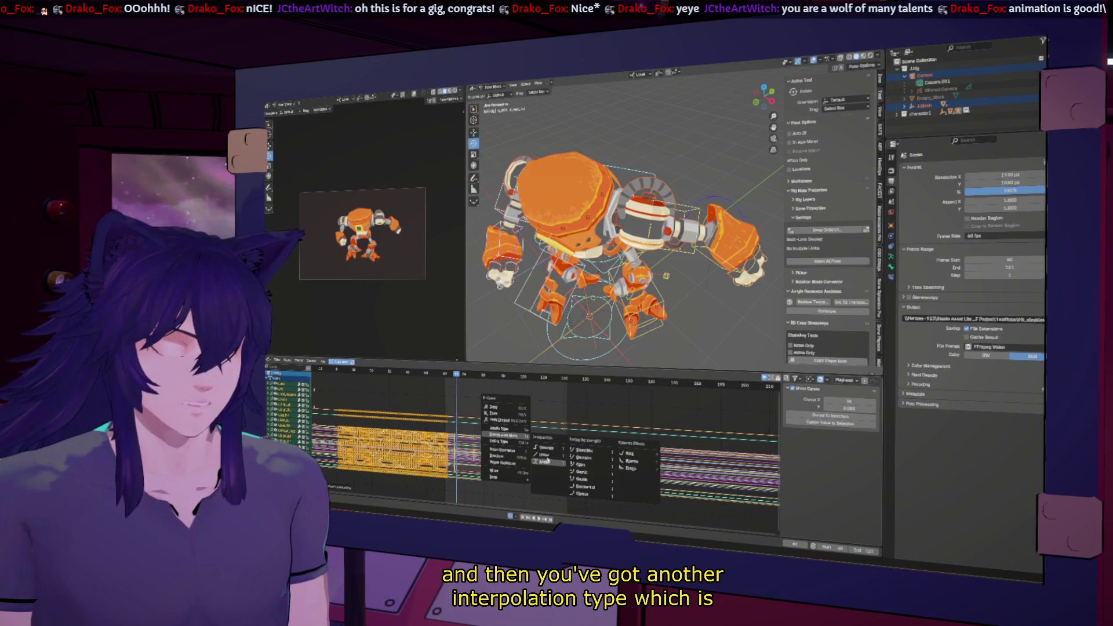
click(545, 449)
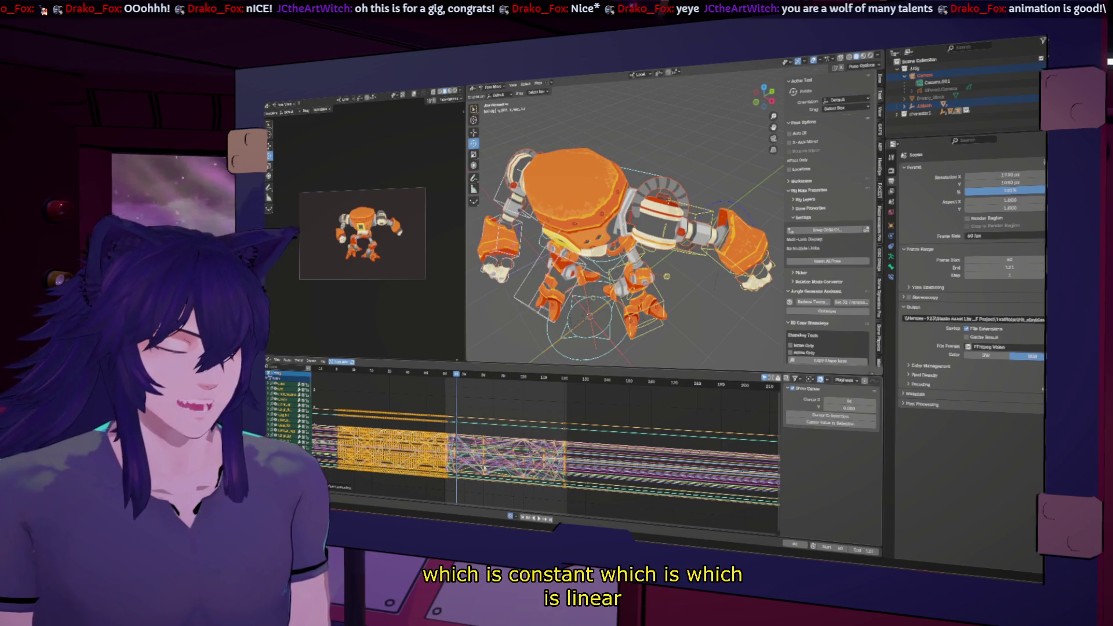
scroll(545, 442, up, 2)
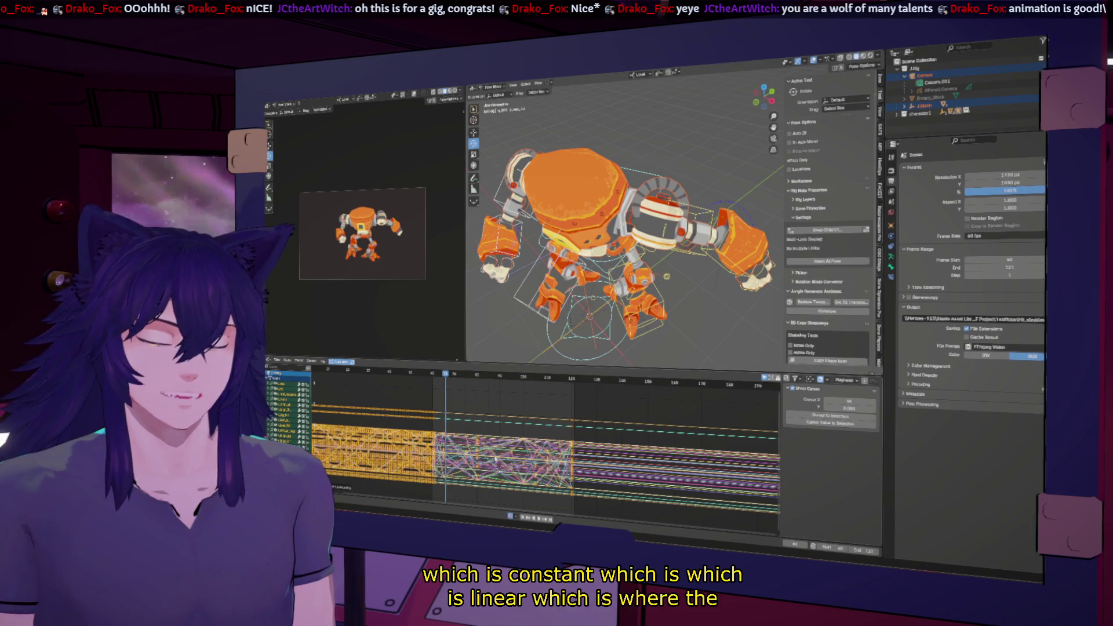
scroll(496, 458, up, 1)
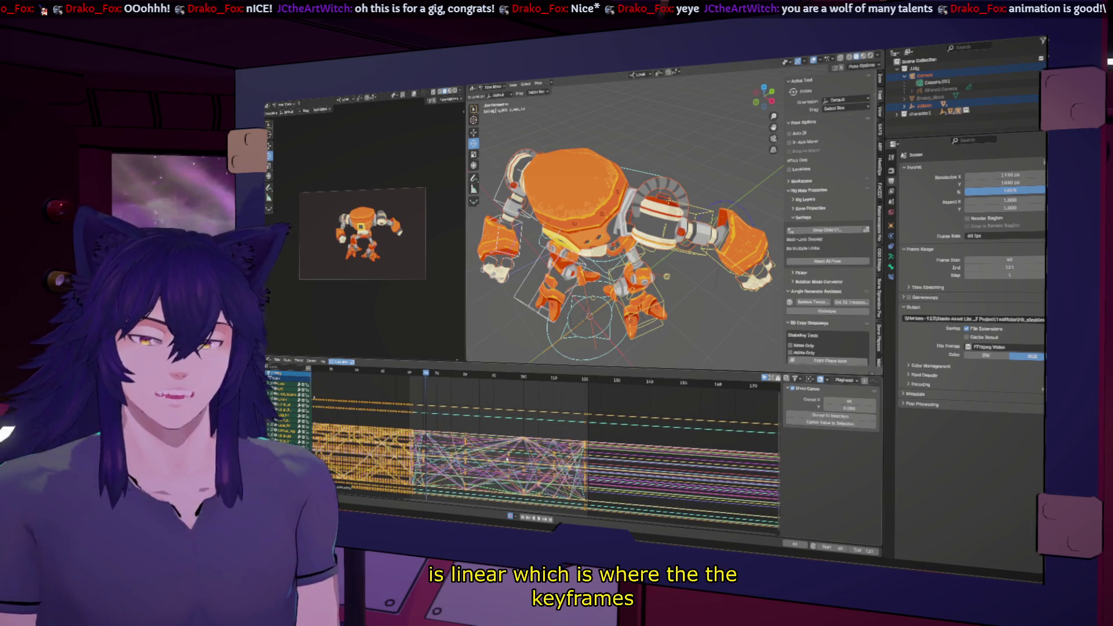
scroll(496, 461, up, 2)
scroll(453, 454, up, 2)
scroll(424, 452, up, 1)
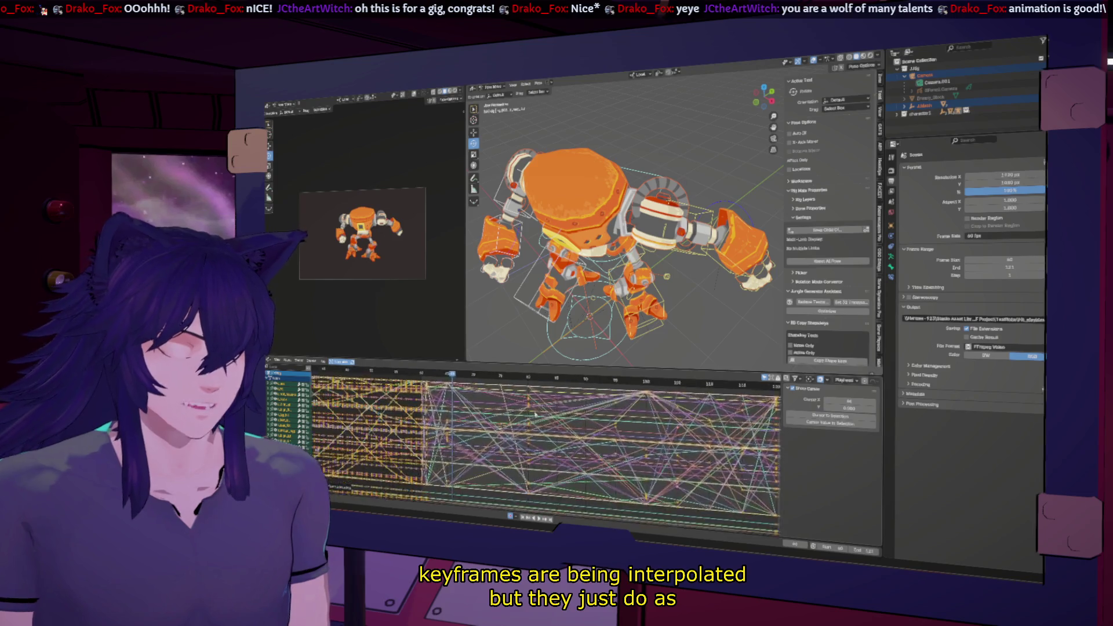
scroll(422, 453, up, 1)
scroll(419, 453, up, 1)
scroll(416, 454, up, 1)
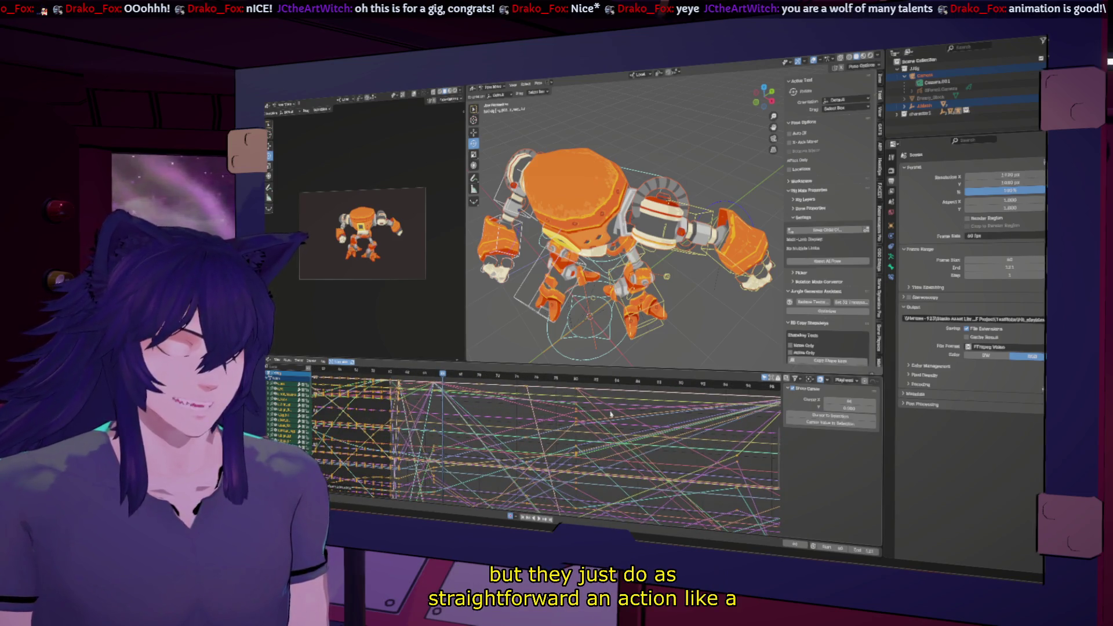
key(ctrl+space)
key(space)
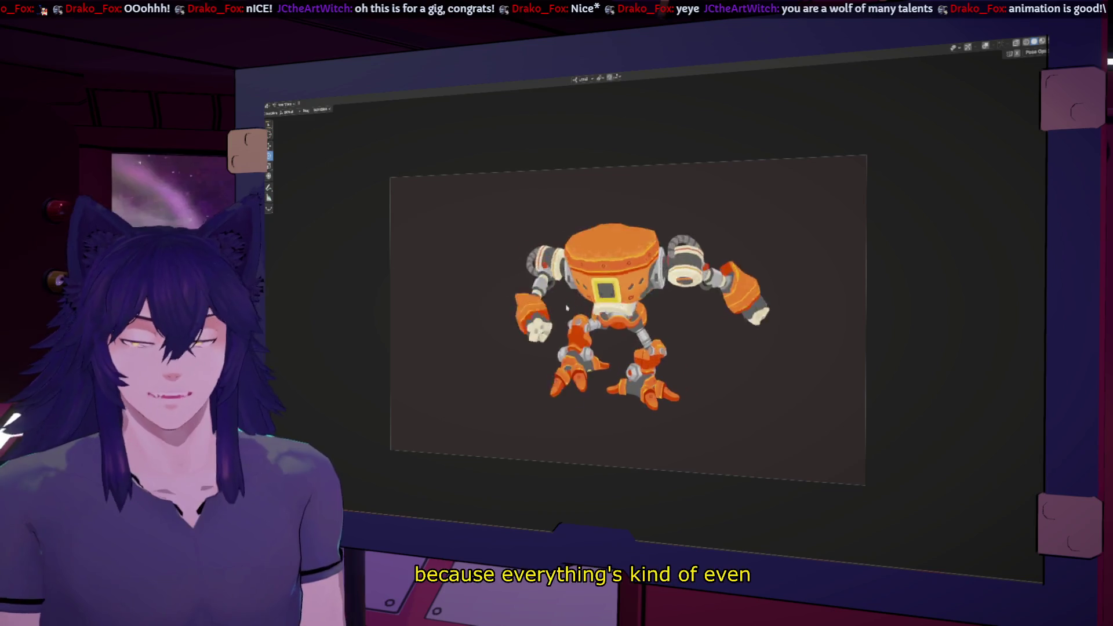
key(ctrl+space)
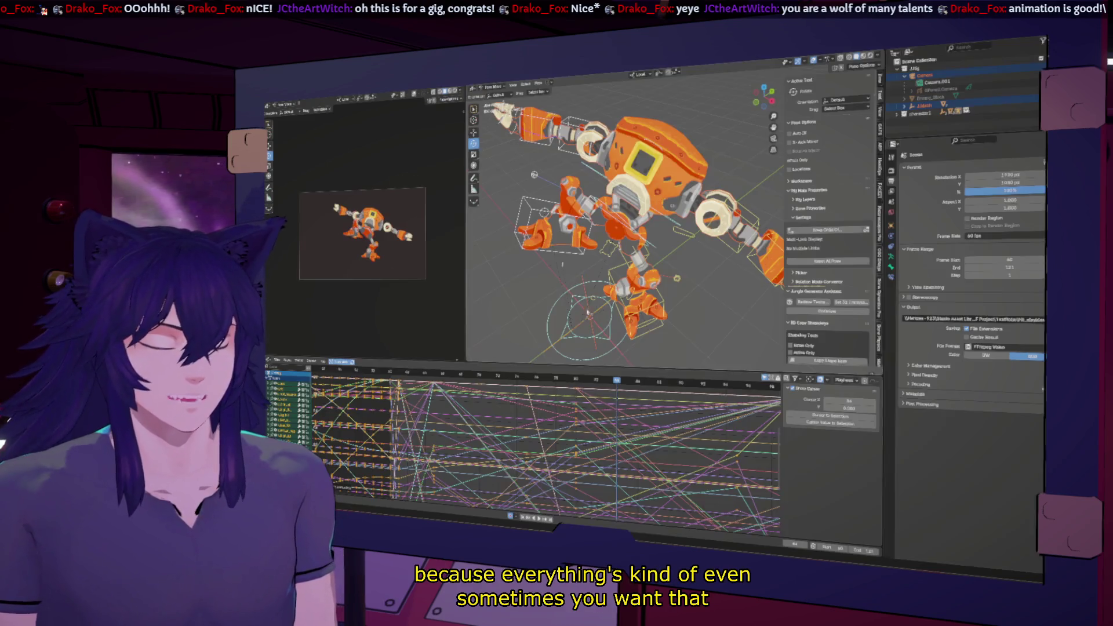
Change the keyframes to Bezier interpolation, play the eased motion and maximize the graph editor on the curves.
right_click(567, 441)
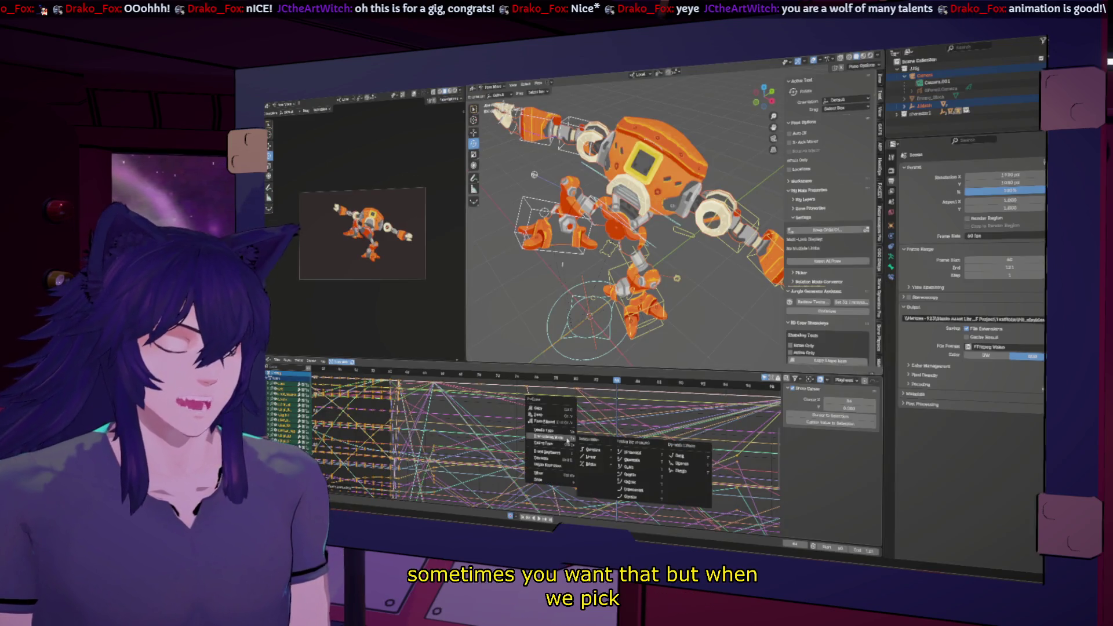
click(594, 468)
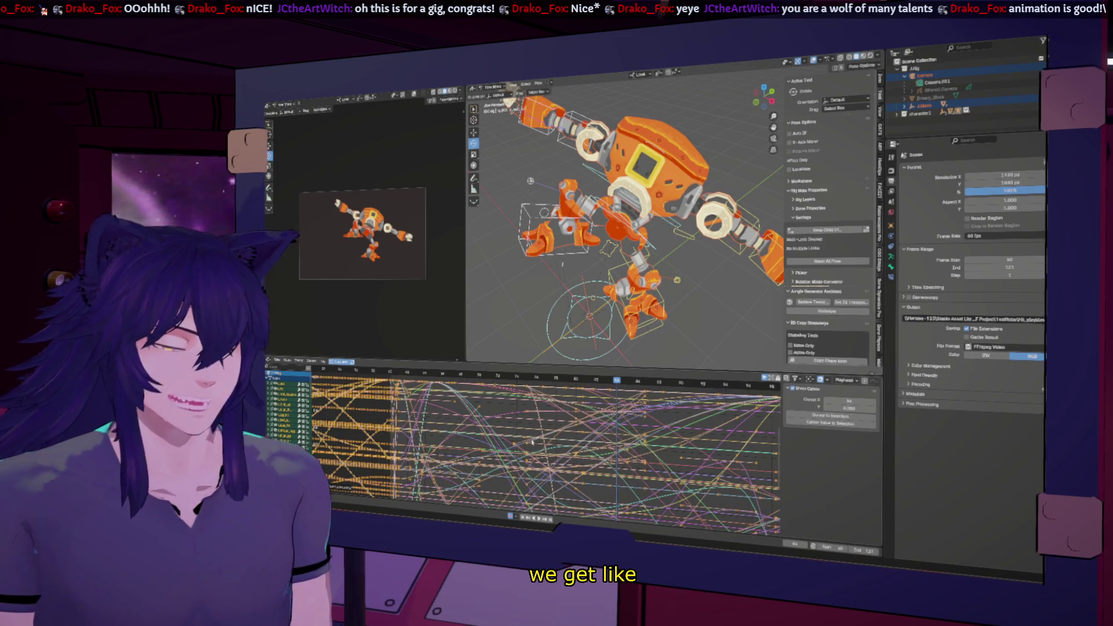
key(space)
key(ctrl+space)
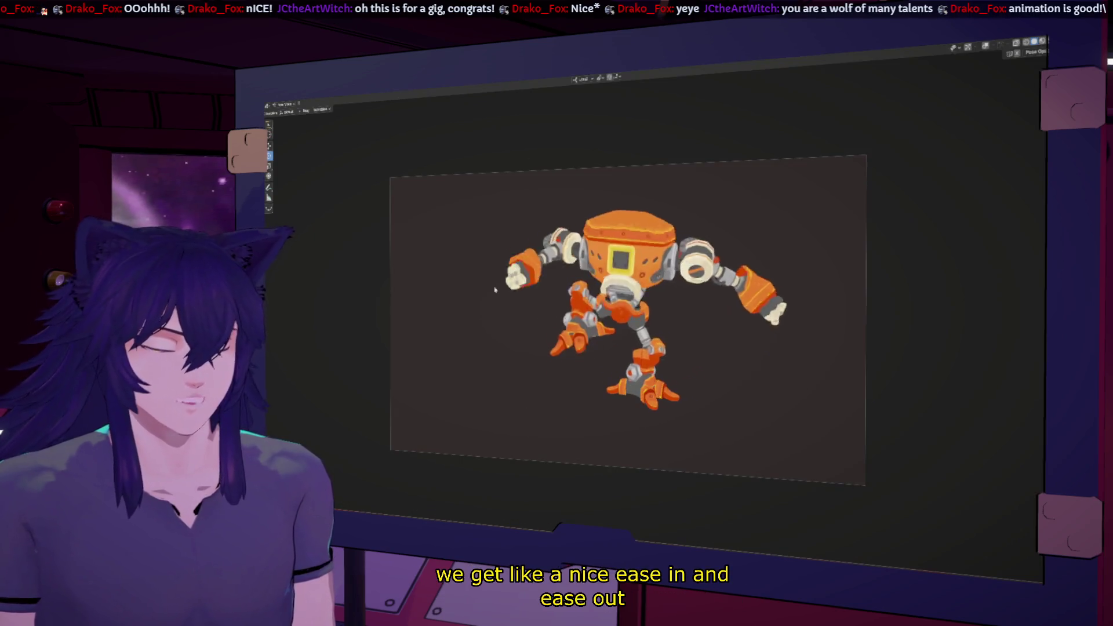
key(ctrl+space)
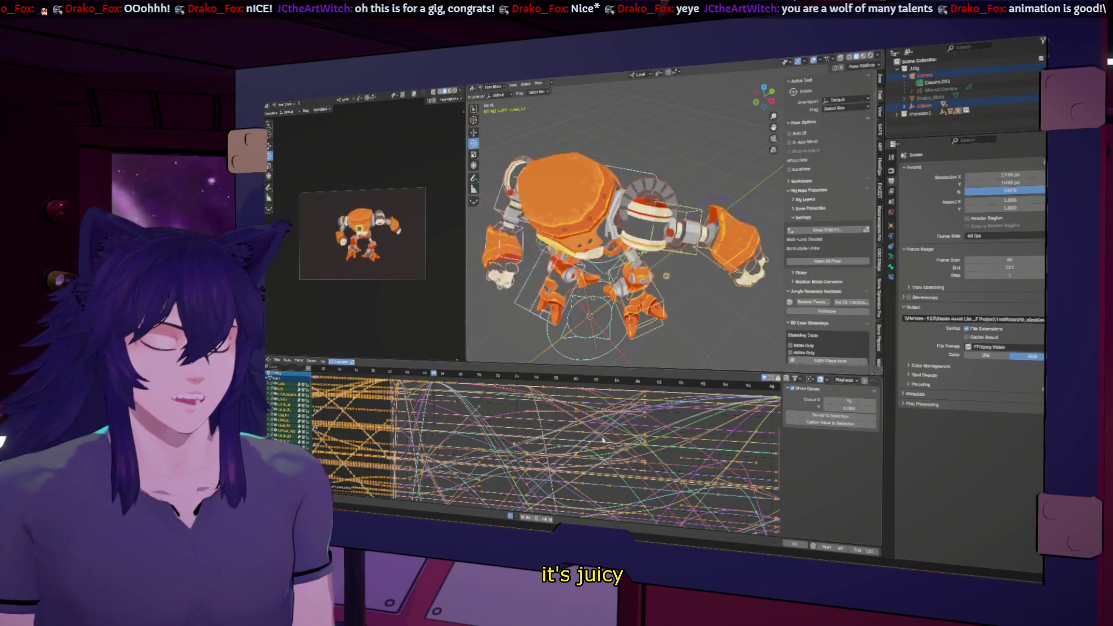
key(ctrl+space)
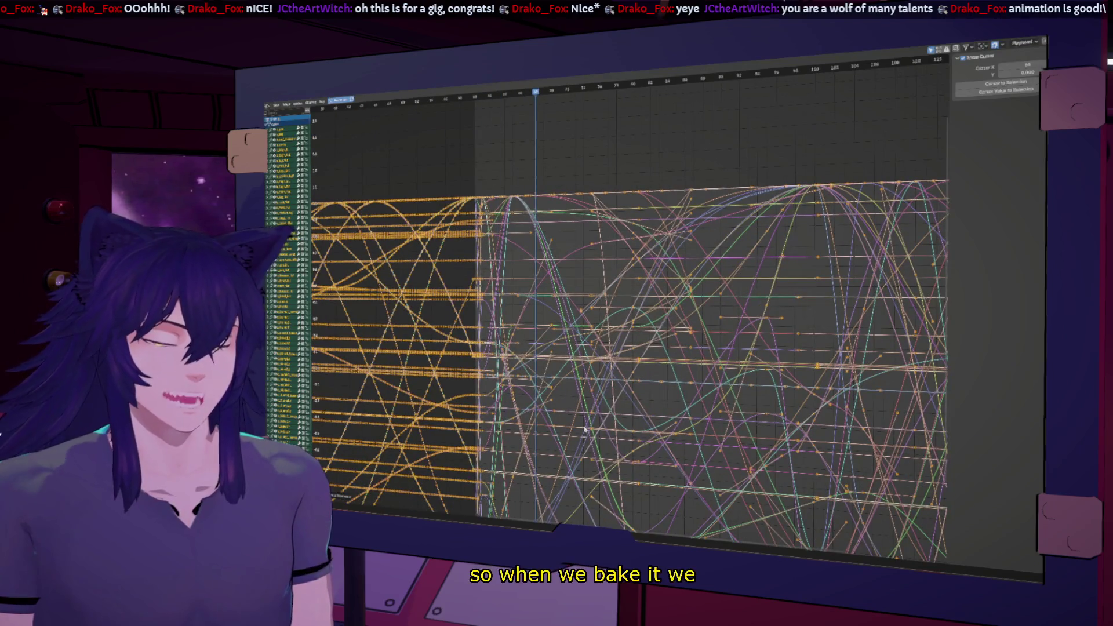
scroll(620, 314, down, 2)
scroll(613, 315, down, 1)
scroll(607, 316, down, 2)
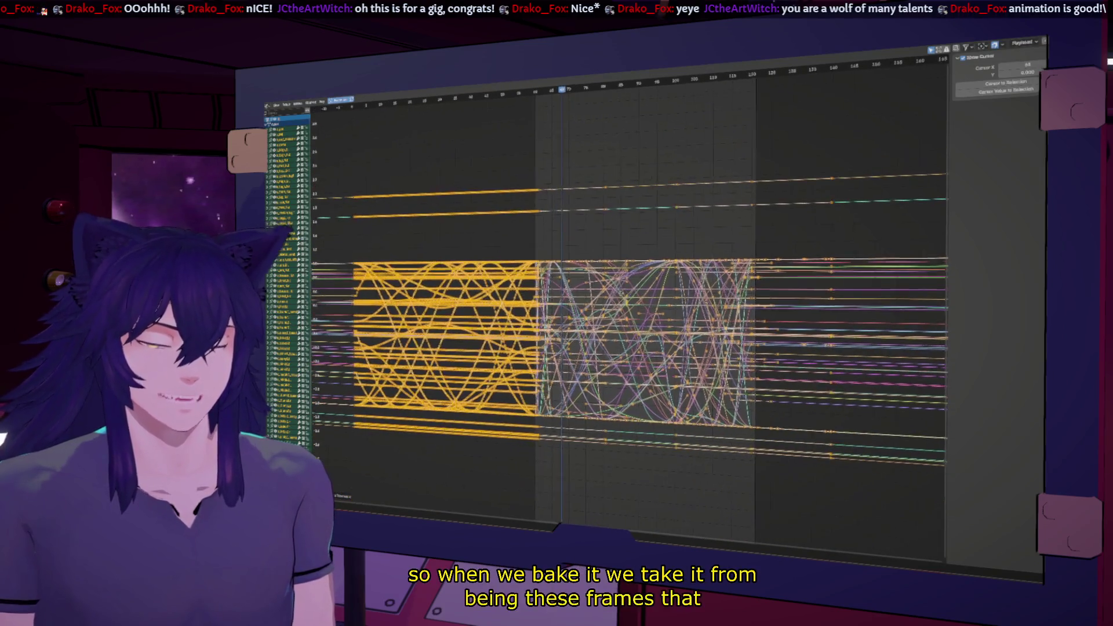
scroll(600, 316, down, 2)
scroll(599, 314, up, 3)
scroll(604, 316, up, 2)
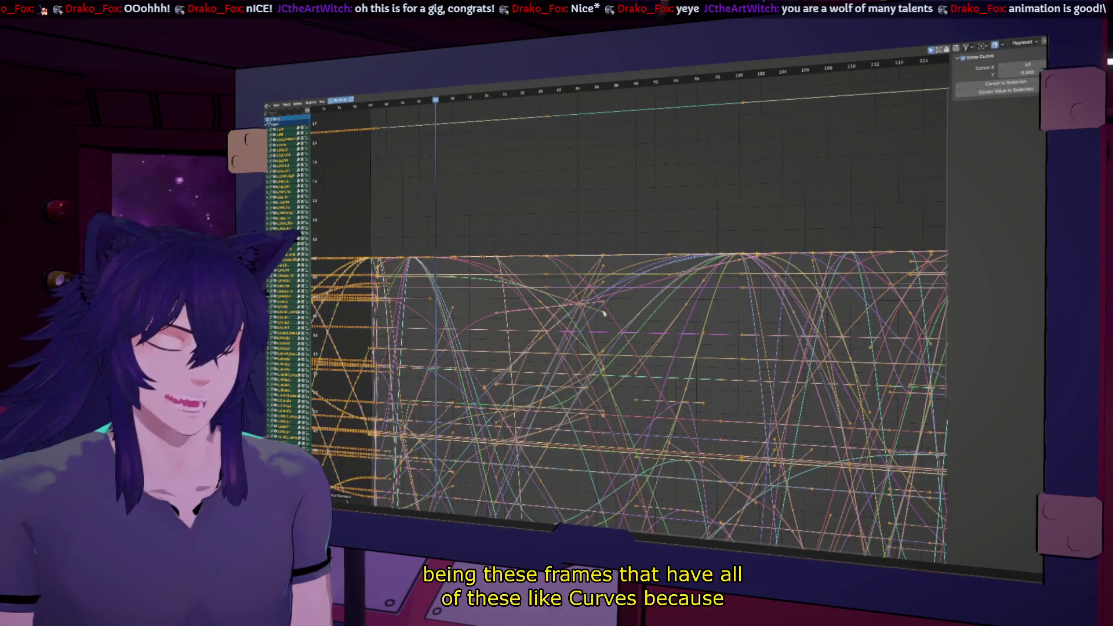
Reshape one curve's ease-out by moving its keyframe handle, with the full layout restored, and step to a later frame.
click(604, 313)
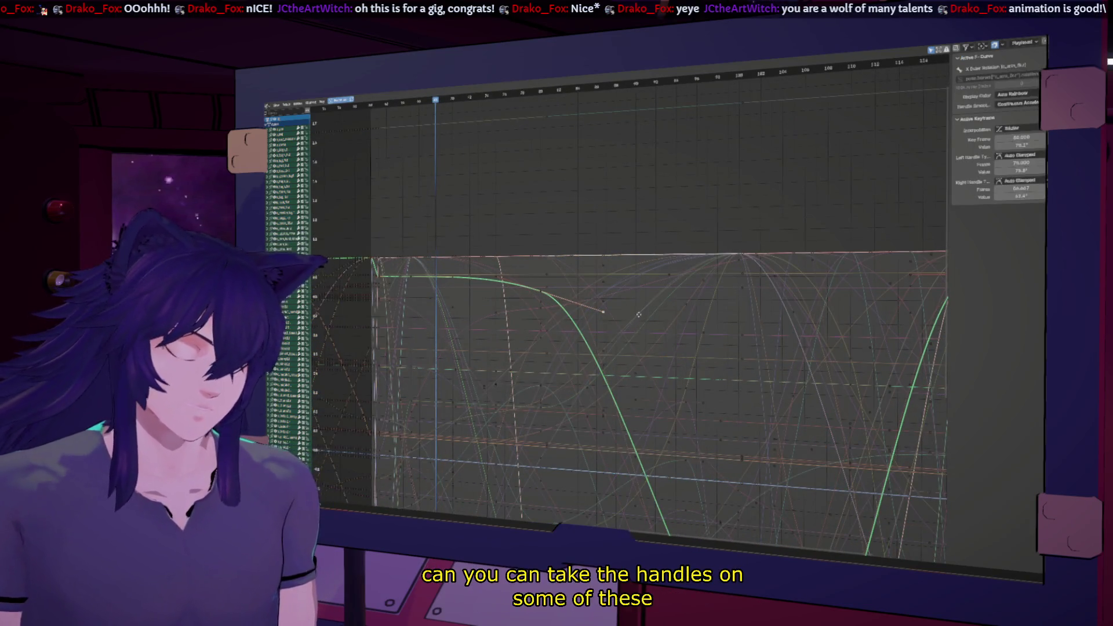
key(g)
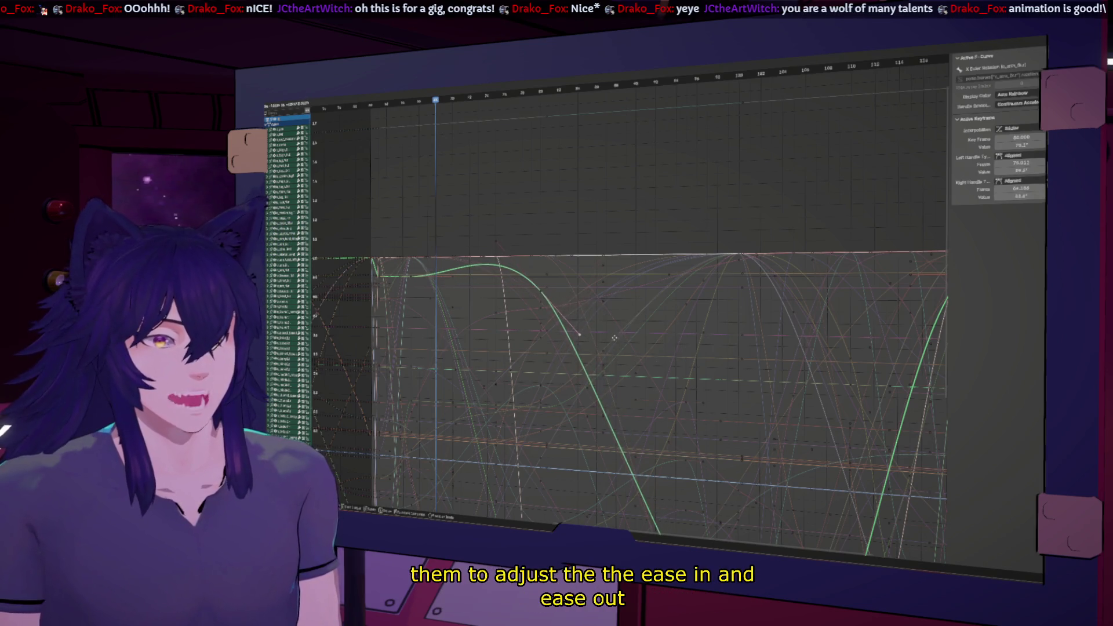
key(Escape)
key(ctrl+space)
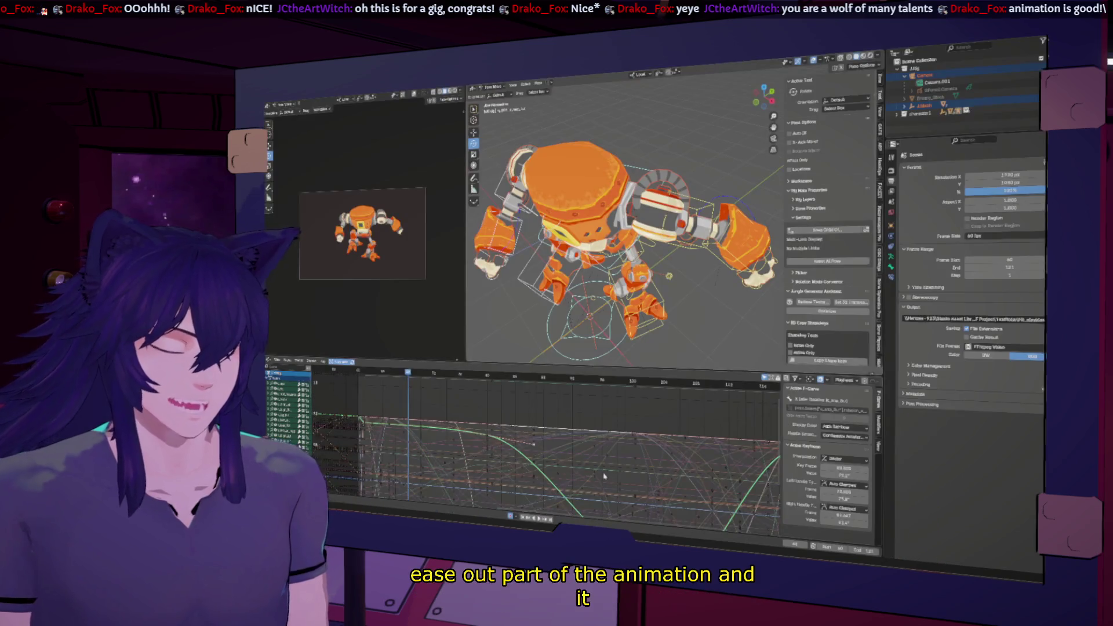
key(g)
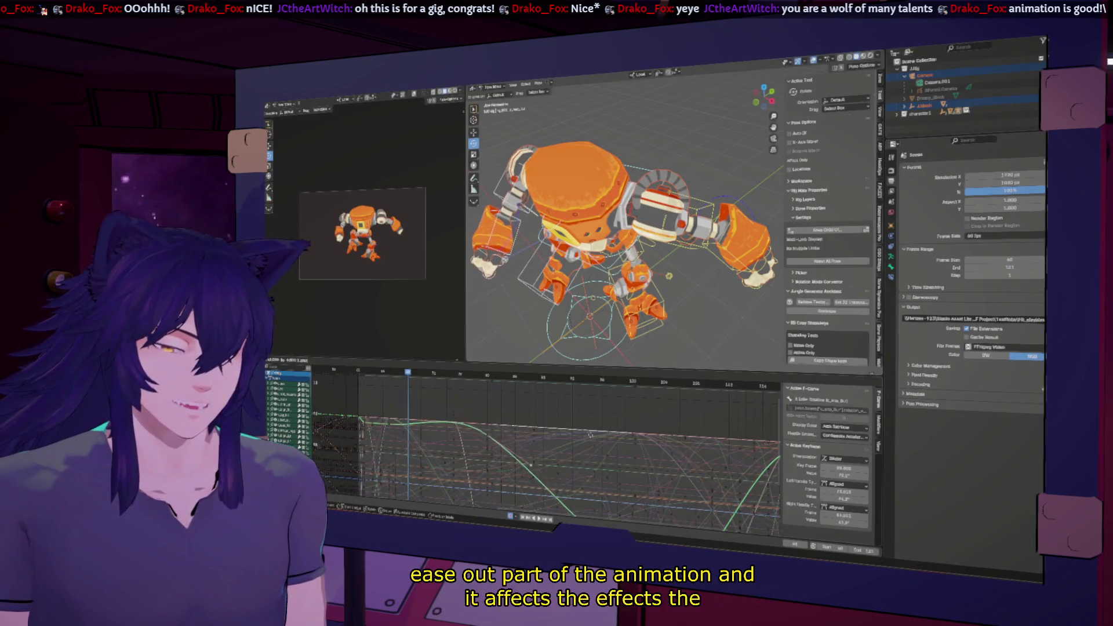
click(448, 472)
key(Up)
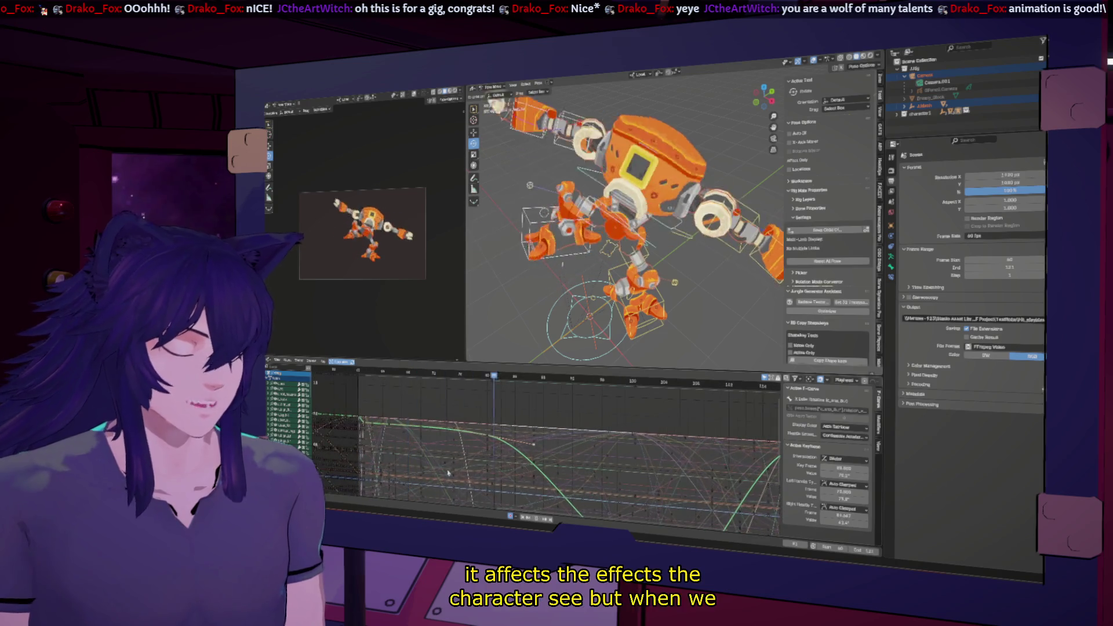
scroll(540, 500, down, 5)
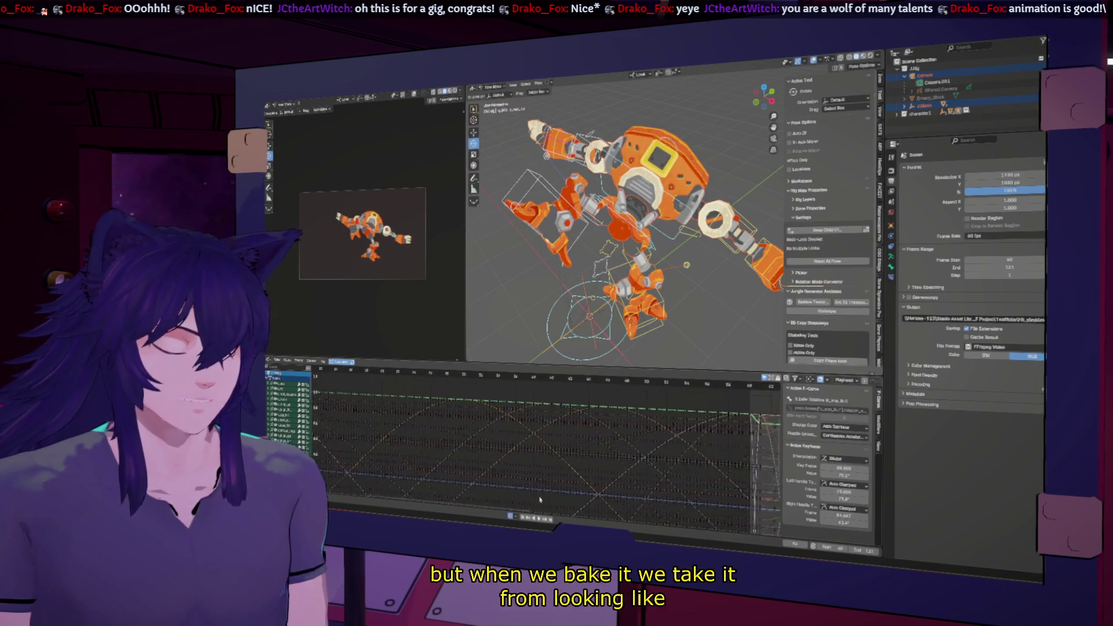
scroll(540, 501, down, 3)
scroll(567, 445, down, 3)
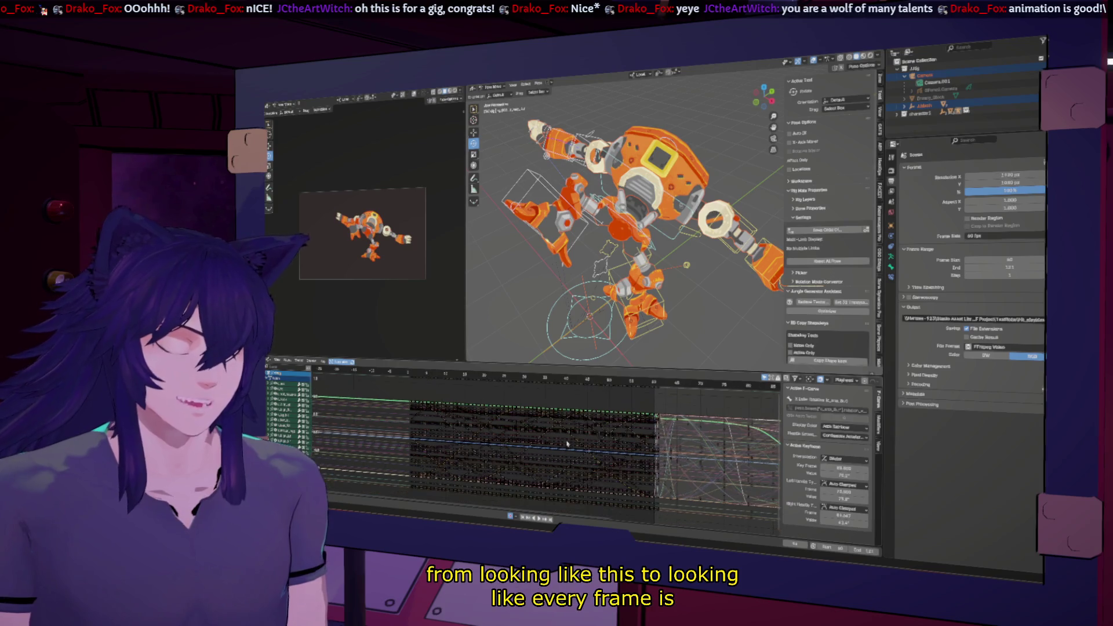
ctrl+scroll(567, 445, down, 3)
ctrl+scroll(547, 452, down, 3)
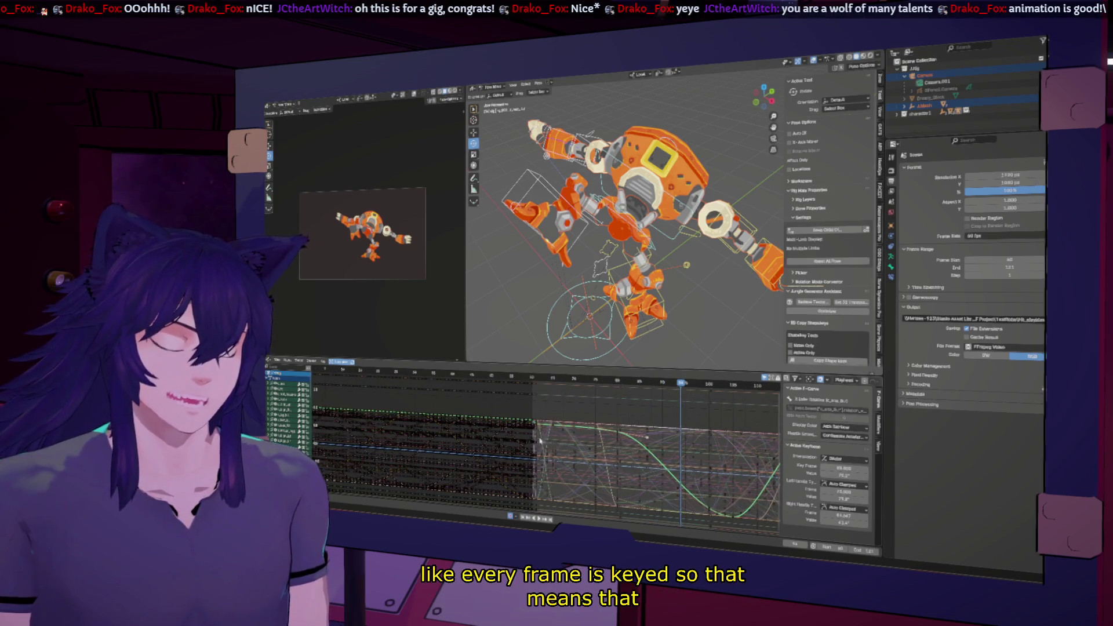
scroll(550, 396, up, 2)
scroll(546, 406, up, 3)
scroll(544, 416, up, 2)
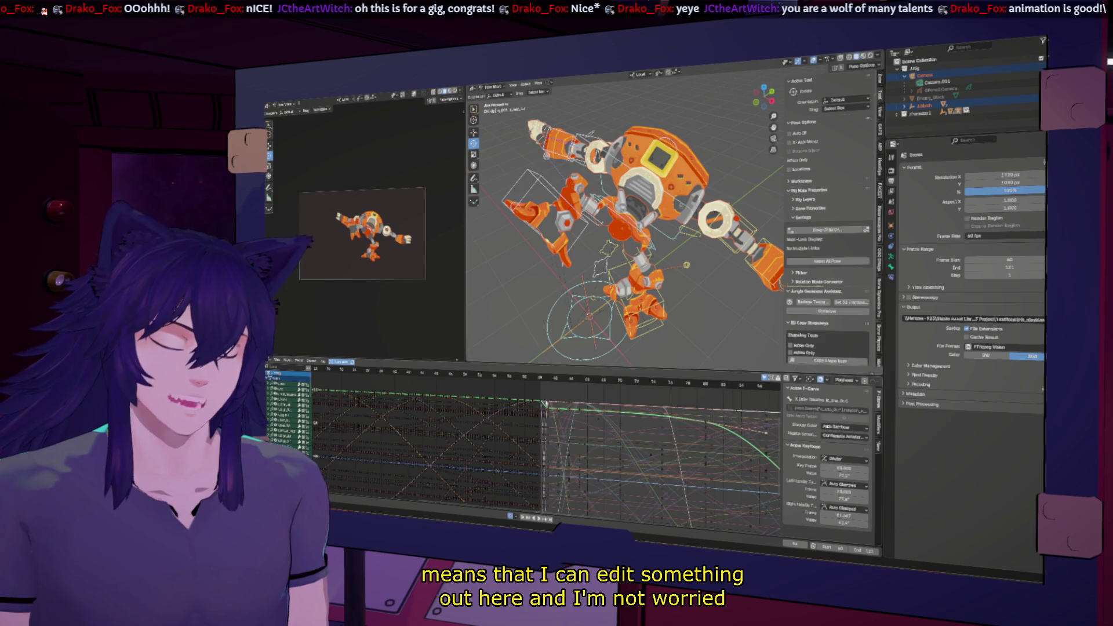
Scrub back, play the animation, pan the curves and jump to the last keyframe of the editable block.
drag(540, 380, 428, 376)
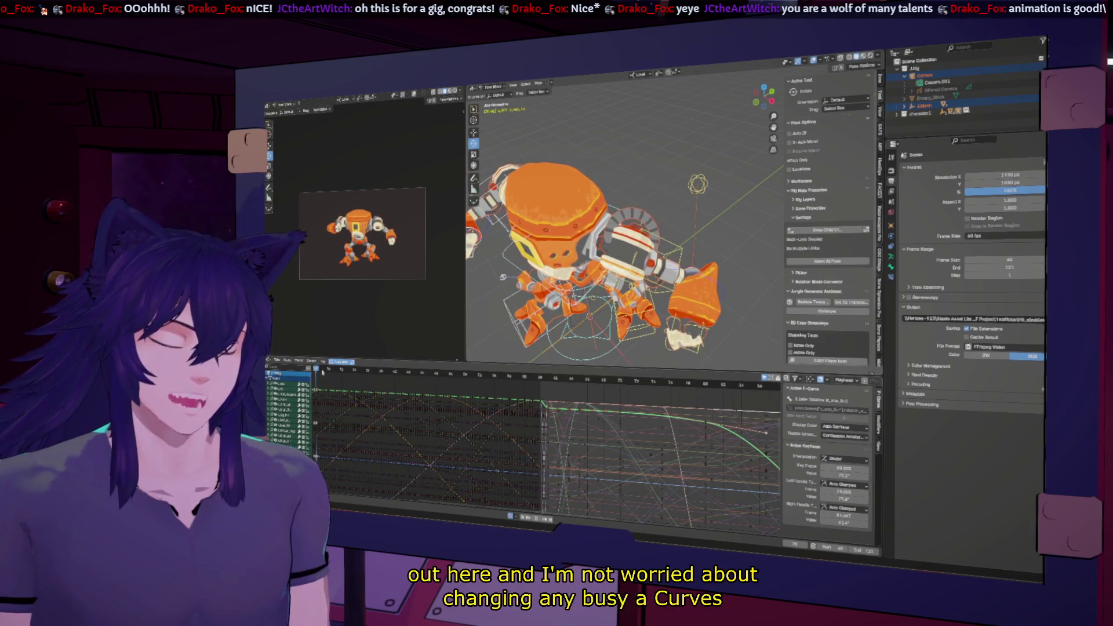
key(space)
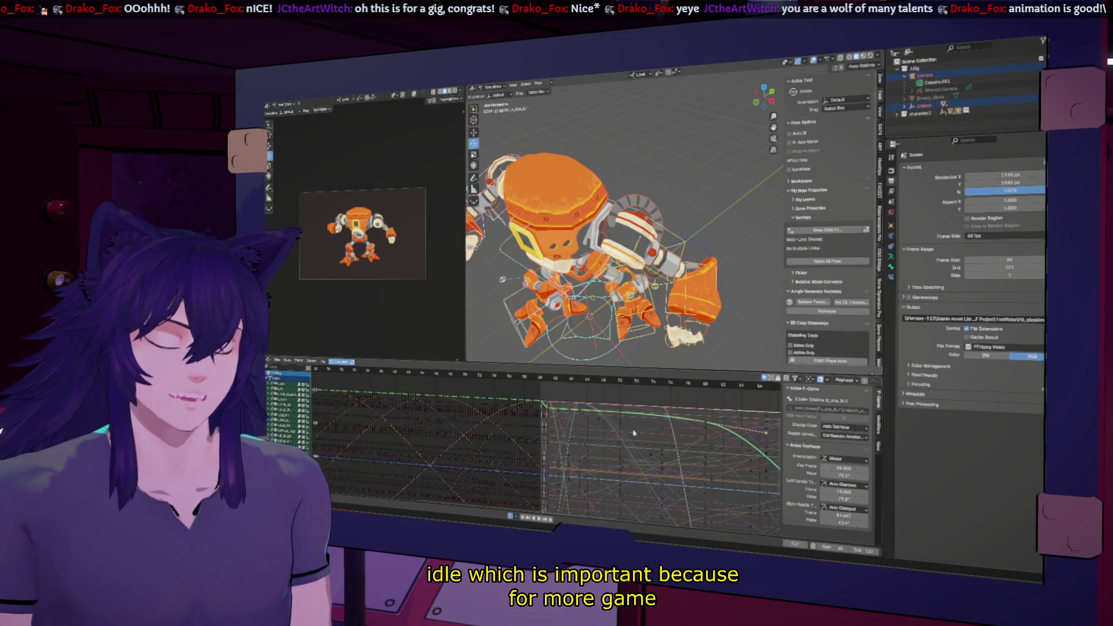
scroll(633, 432, down, 3)
scroll(609, 435, down, 3)
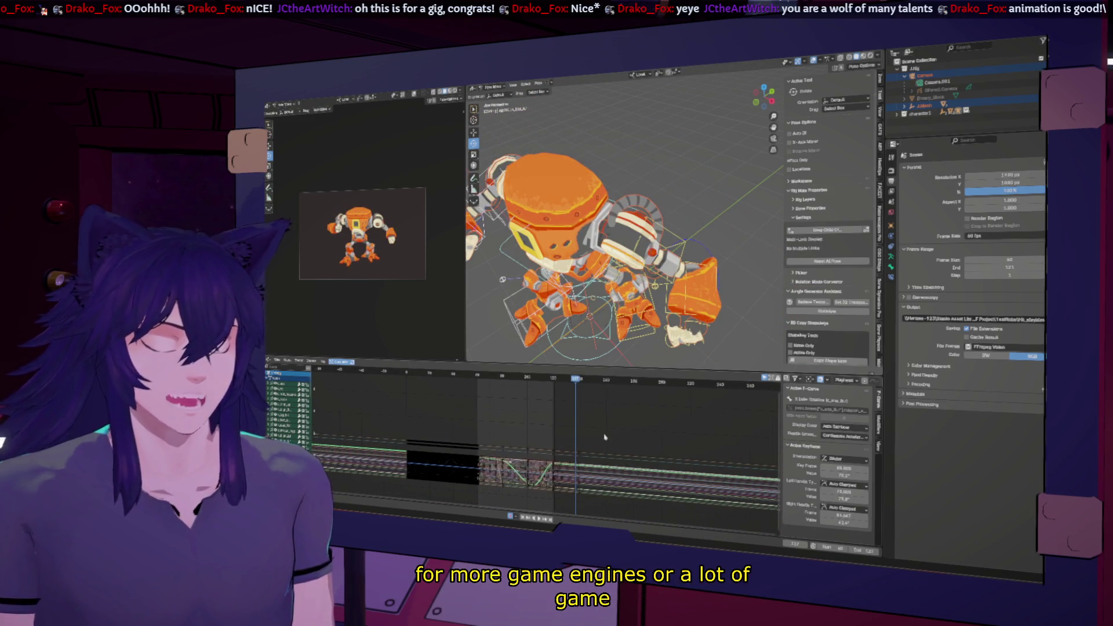
middle_drag(522, 469, 601, 460)
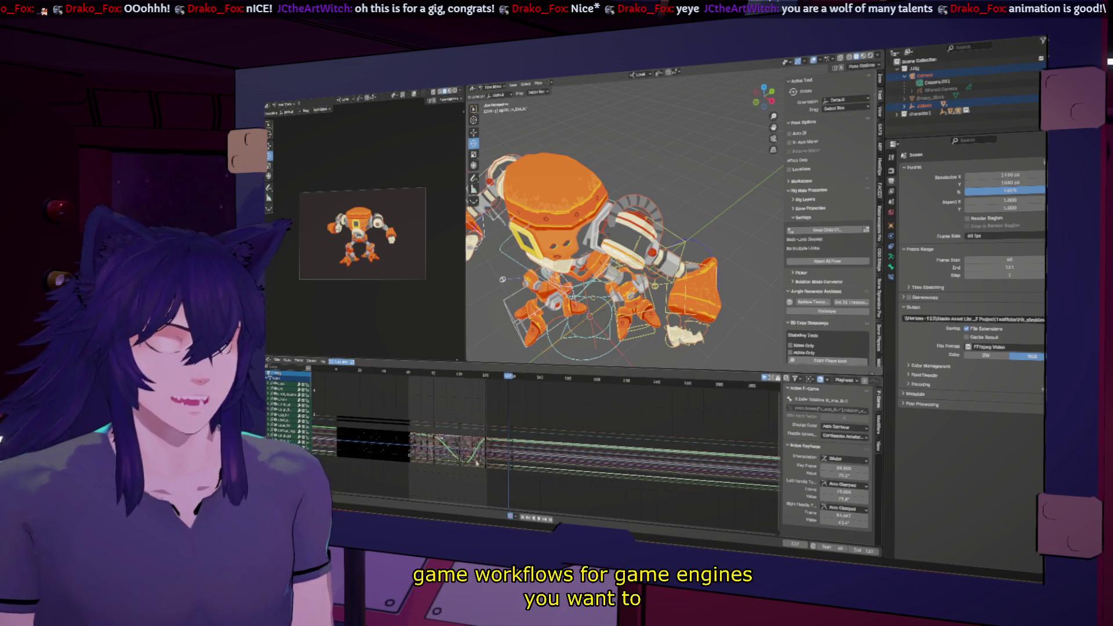
scroll(602, 460, up, 2)
scroll(533, 458, up, 2)
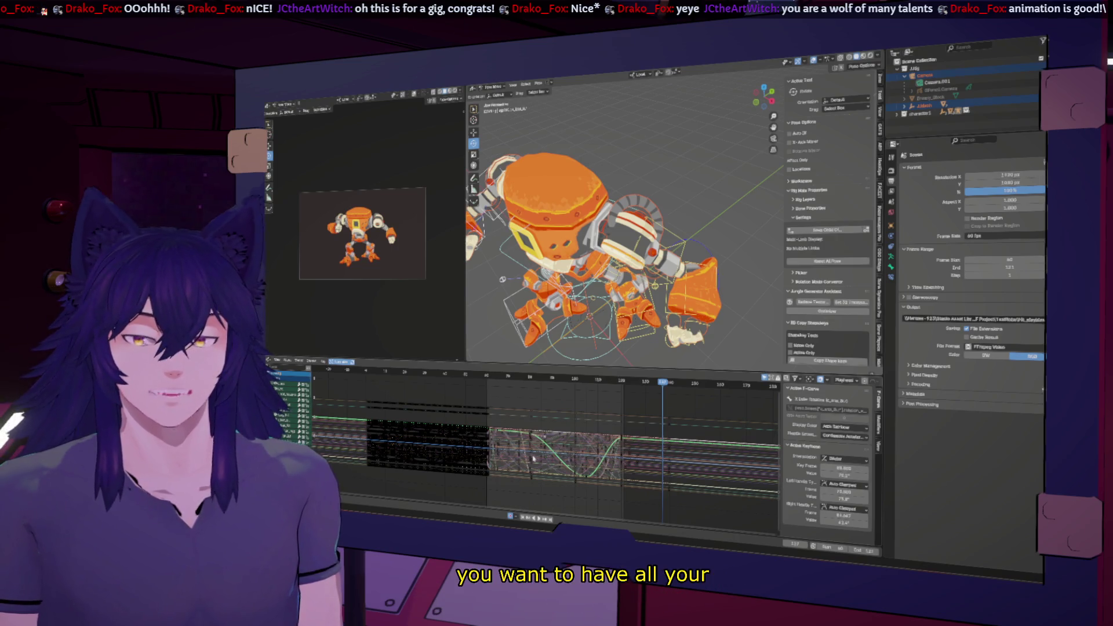
ctrl+scroll(534, 459, down, 6)
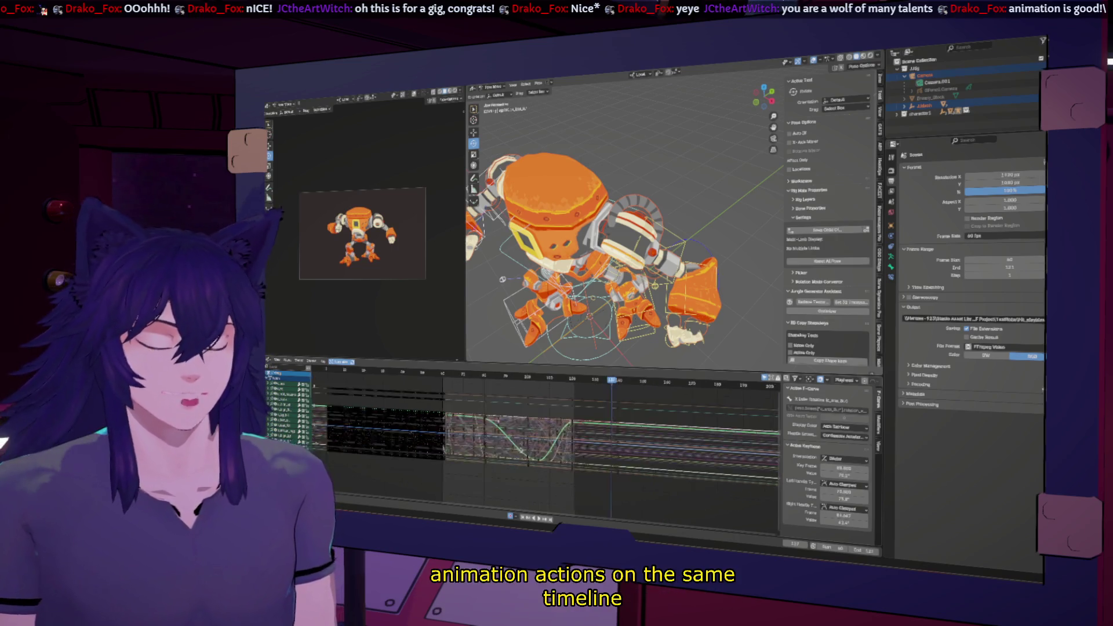
key(Down)
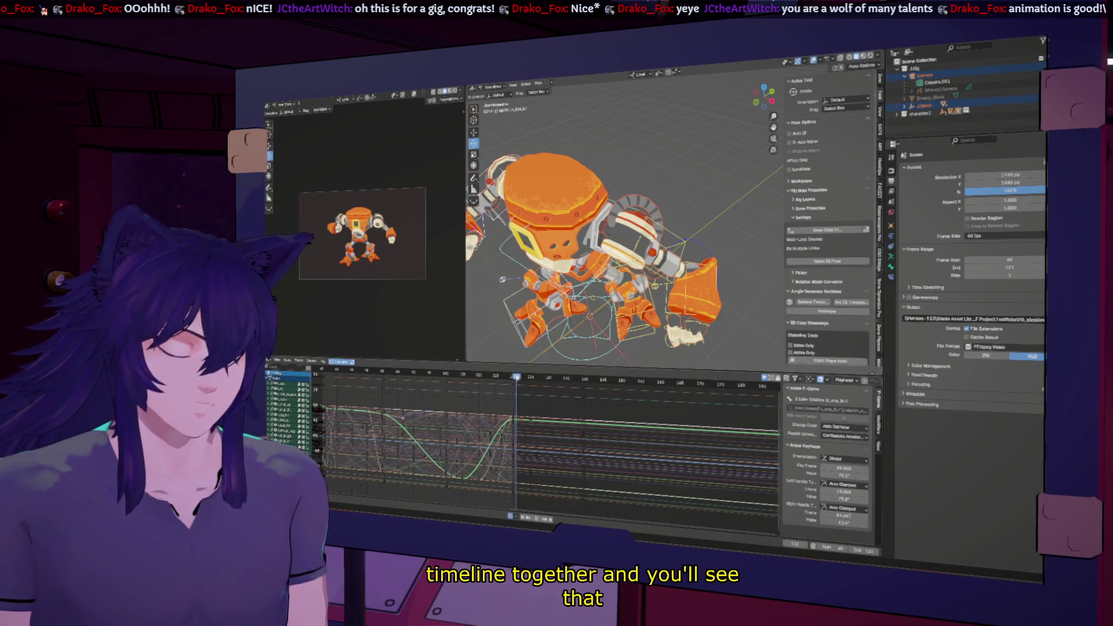
scroll(530, 417, up, 3)
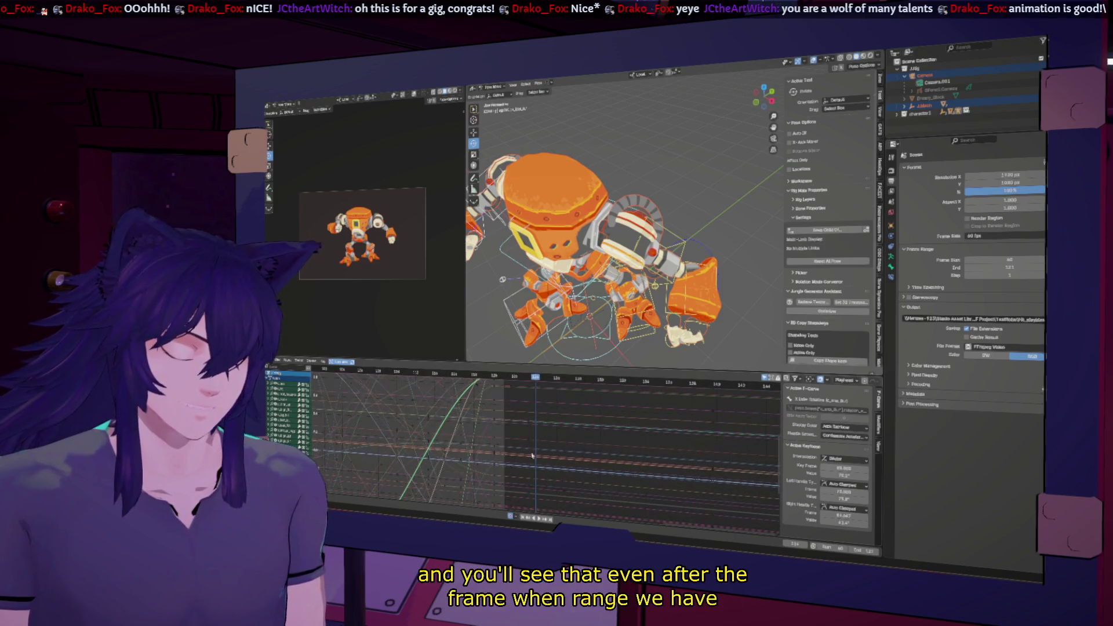
click(534, 424)
middle_drag(551, 402, 572, 470)
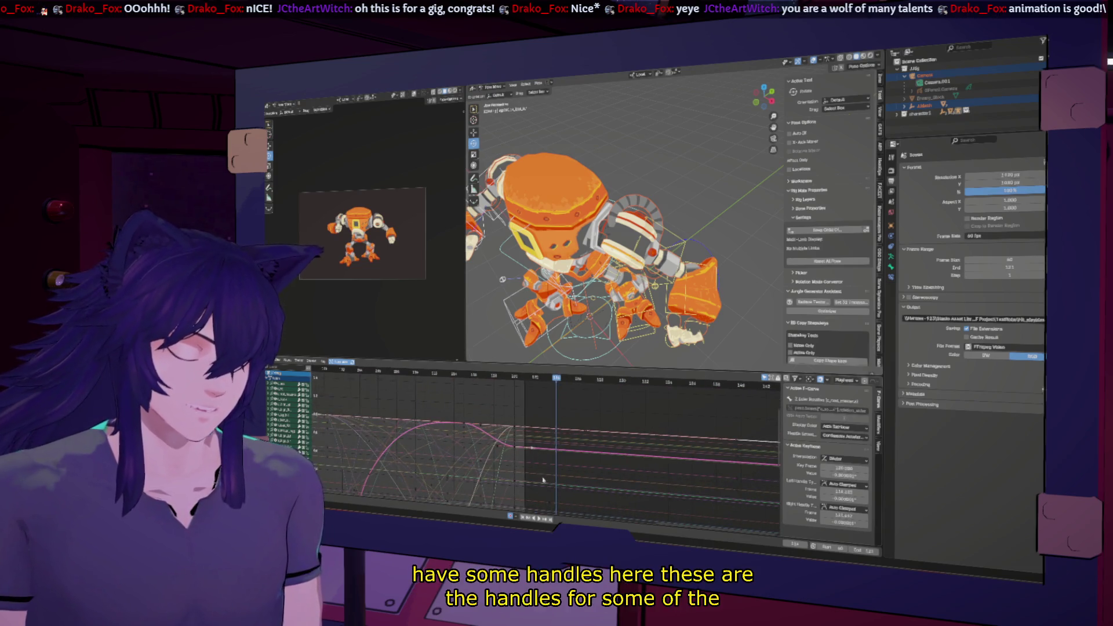
scroll(539, 474, up, 1)
scroll(535, 465, up, 1)
scroll(532, 455, up, 1)
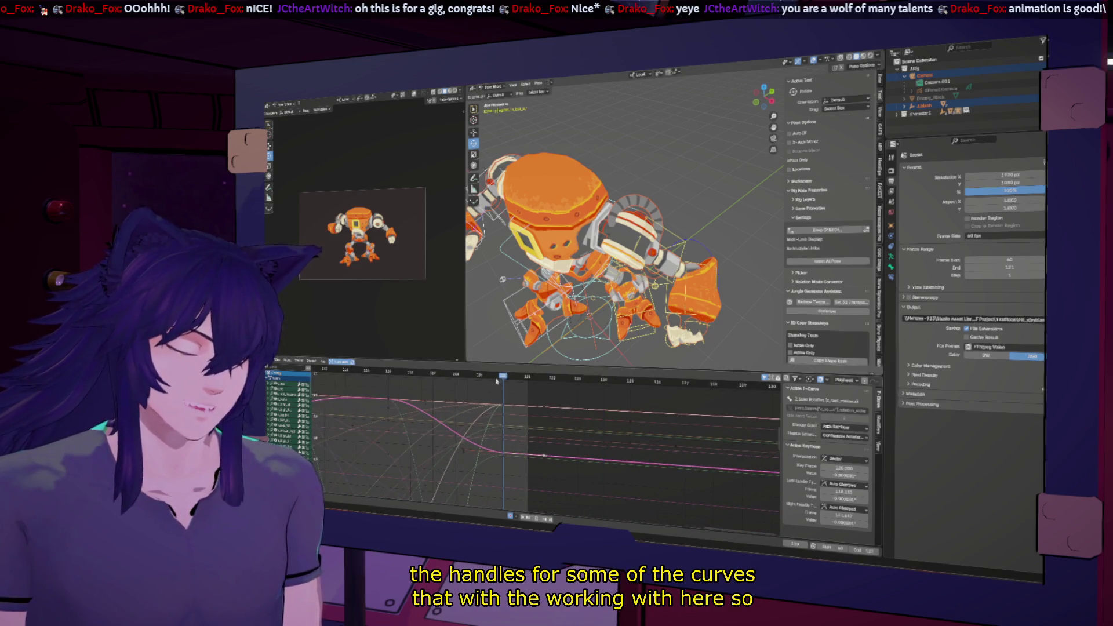
mouse_move(502, 380)
mouse_down()
mouse_move(453, 381)
mouse_move(478, 381)
mouse_up()
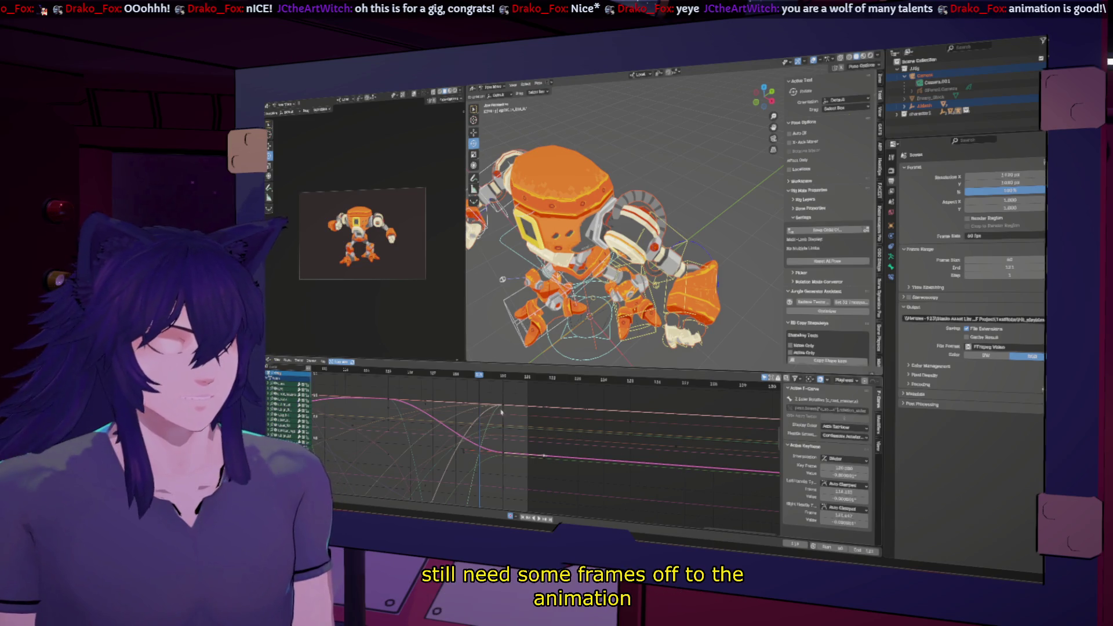
mouse_move(482, 381)
mouse_down()
mouse_move(433, 380)
mouse_move(455, 380)
mouse_up()
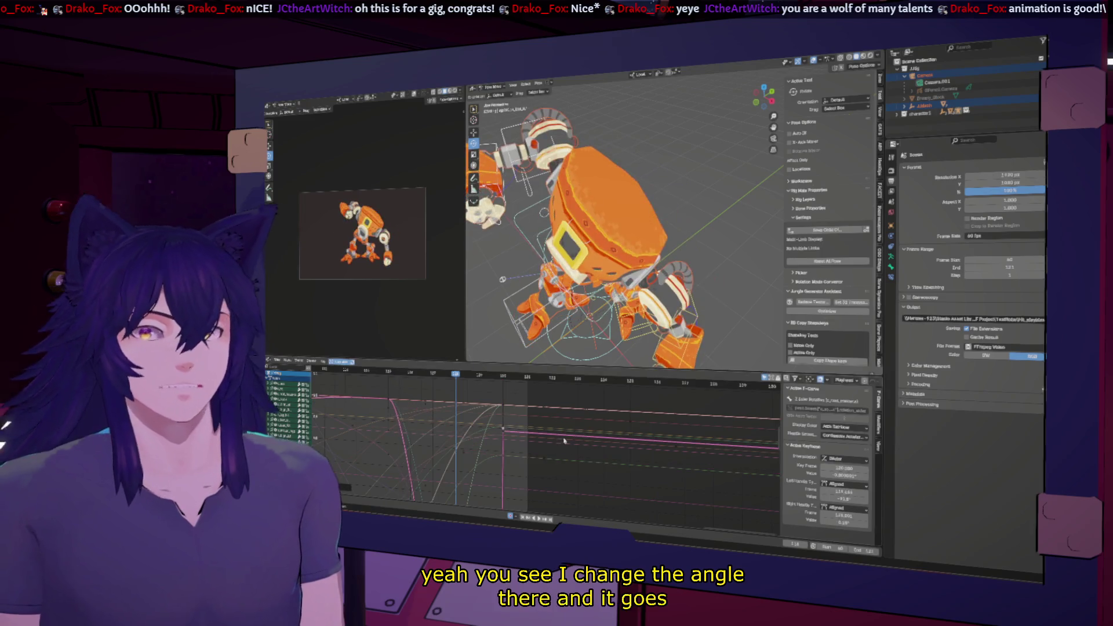
right_click(568, 440)
key(ctrl+space)
key(ctrl+space)
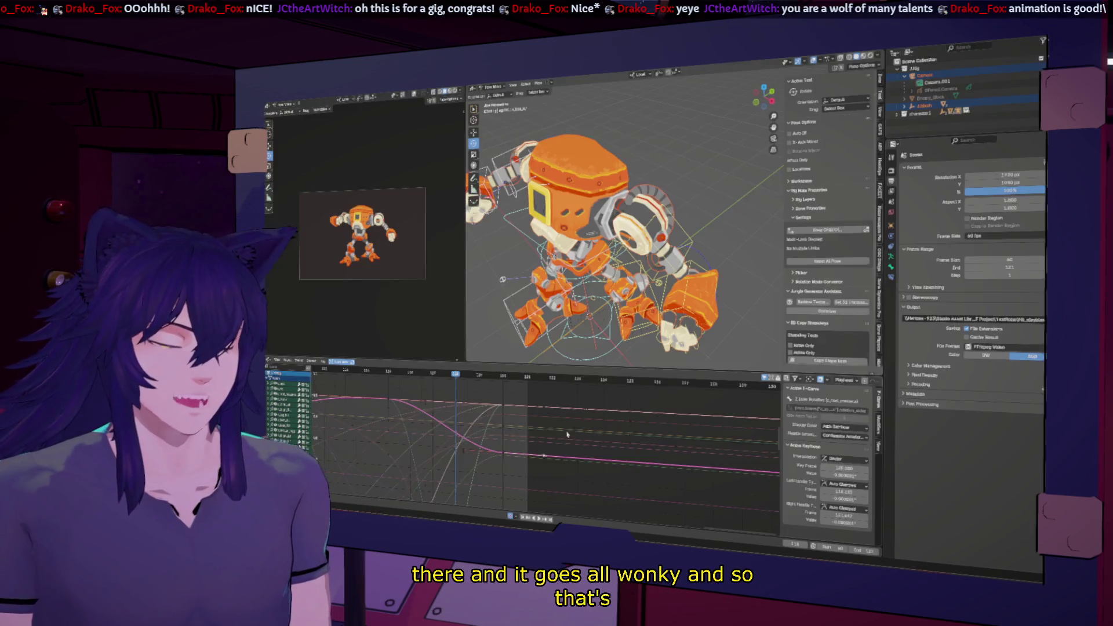
scroll(474, 445, down, 2)
ctrl+scroll(461, 443, up, 5)
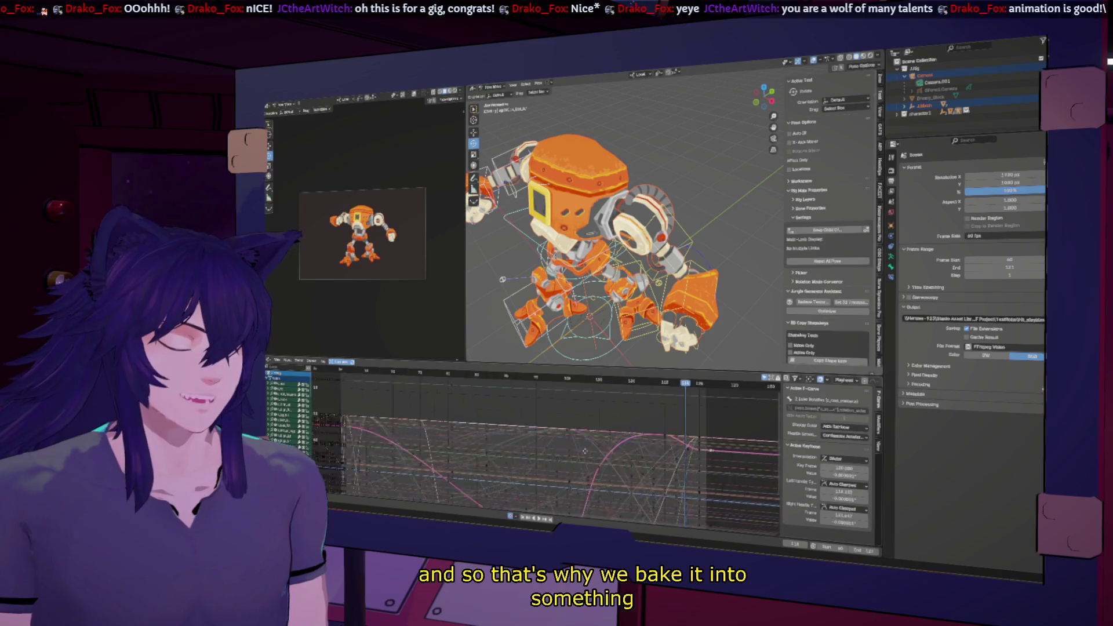
ctrl+scroll(446, 443, up, 2)
ctrl+scroll(493, 427, up, 2)
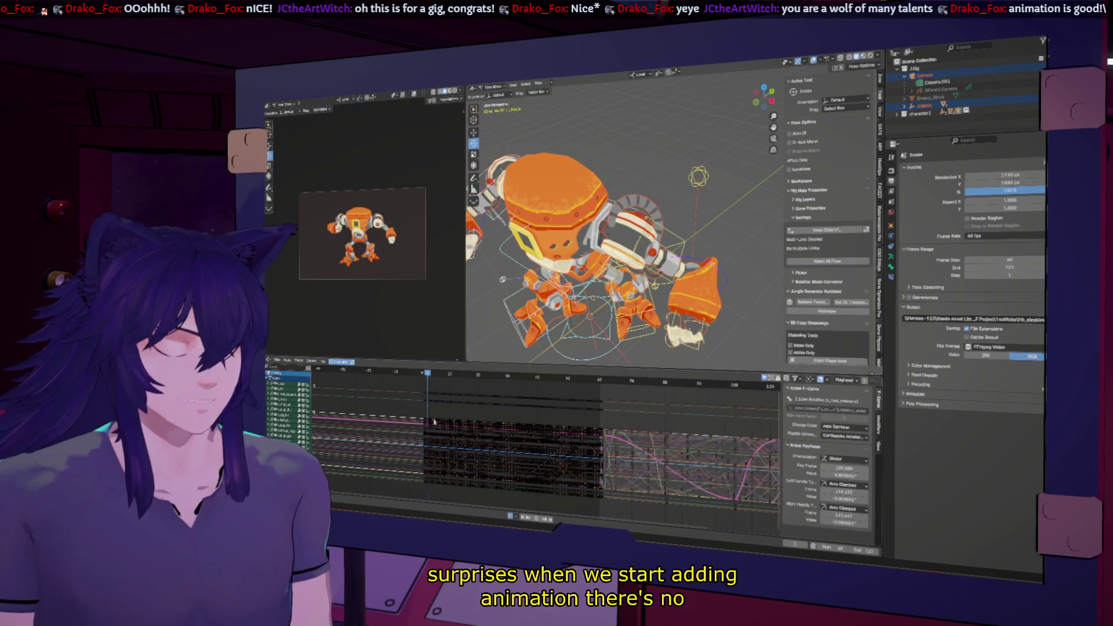
scroll(628, 428, down, 5)
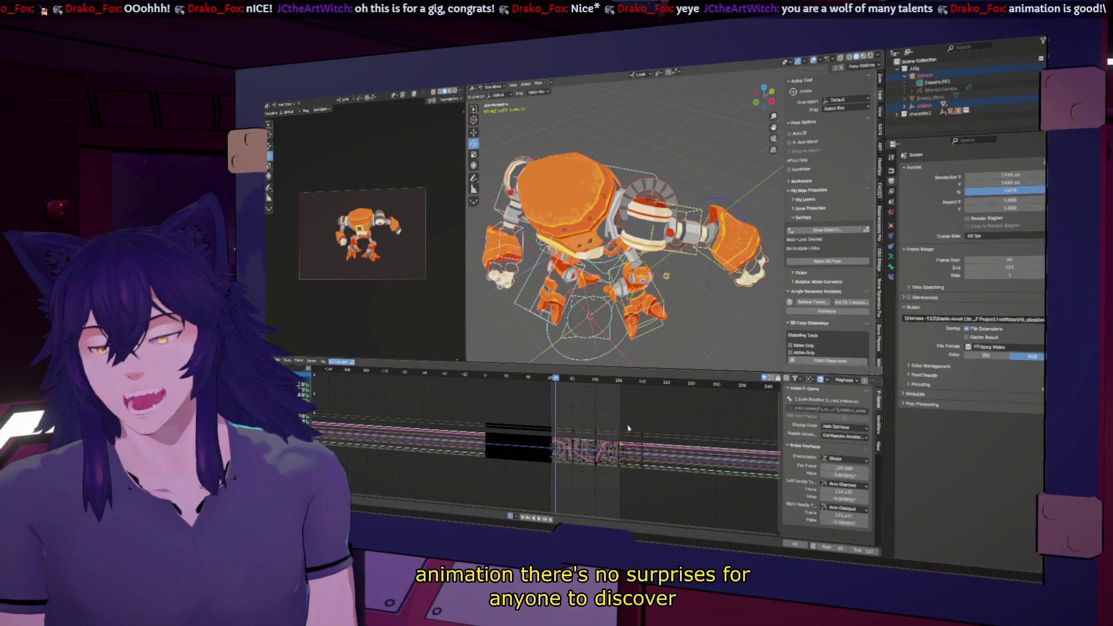
scroll(548, 449, down, 3)
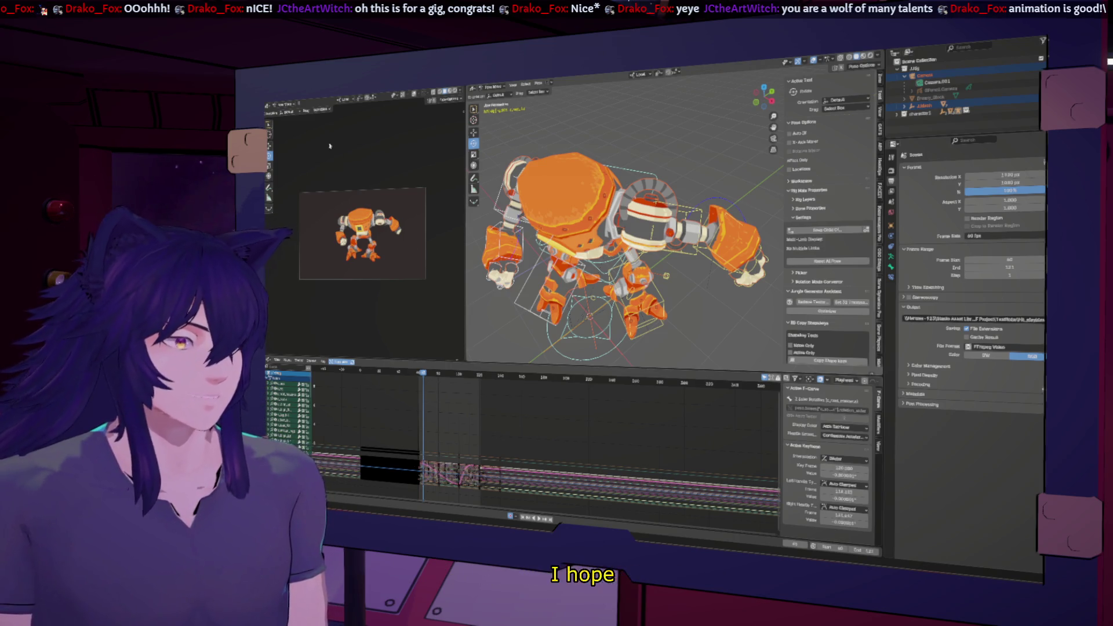
Load another recent version of the robot file, discarding unsaved changes.
click(278, 106)
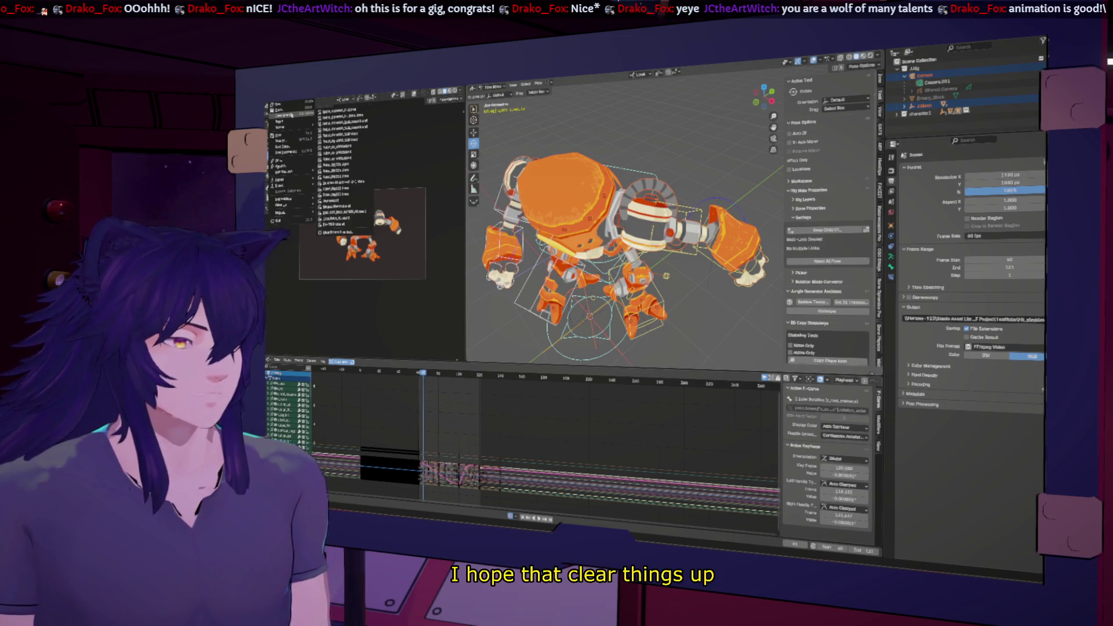
mouse_move(356, 117)
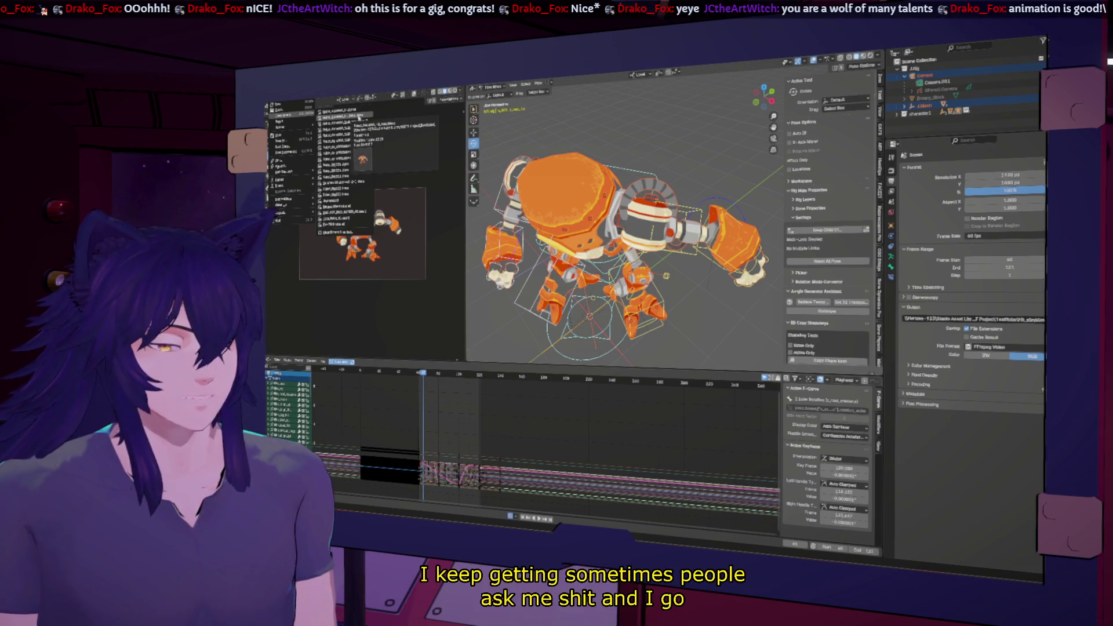
click(348, 114)
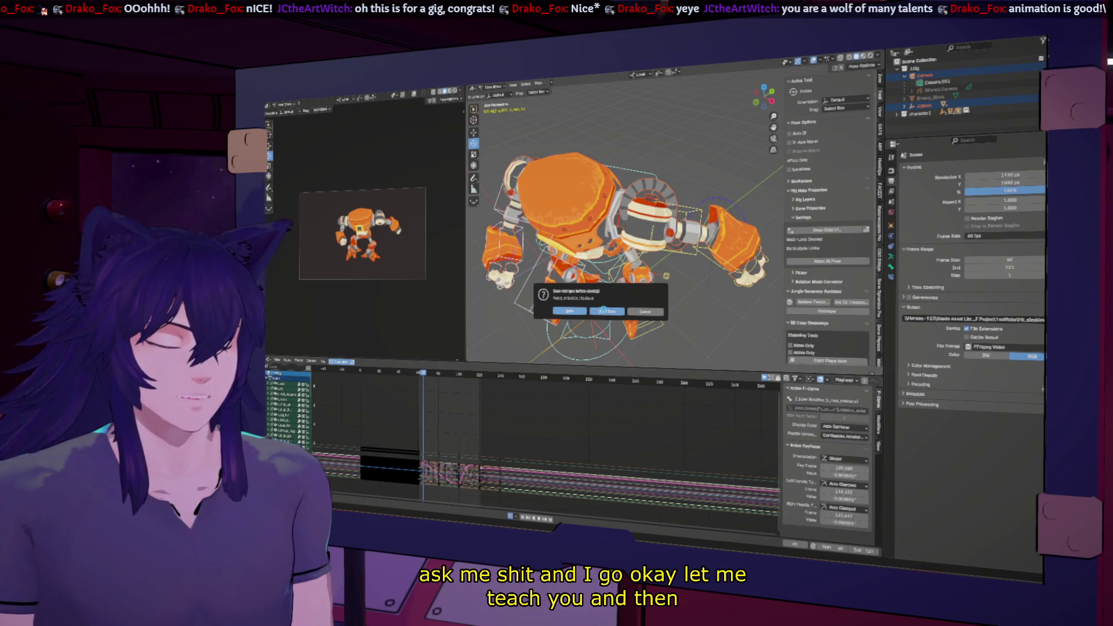
click(606, 311)
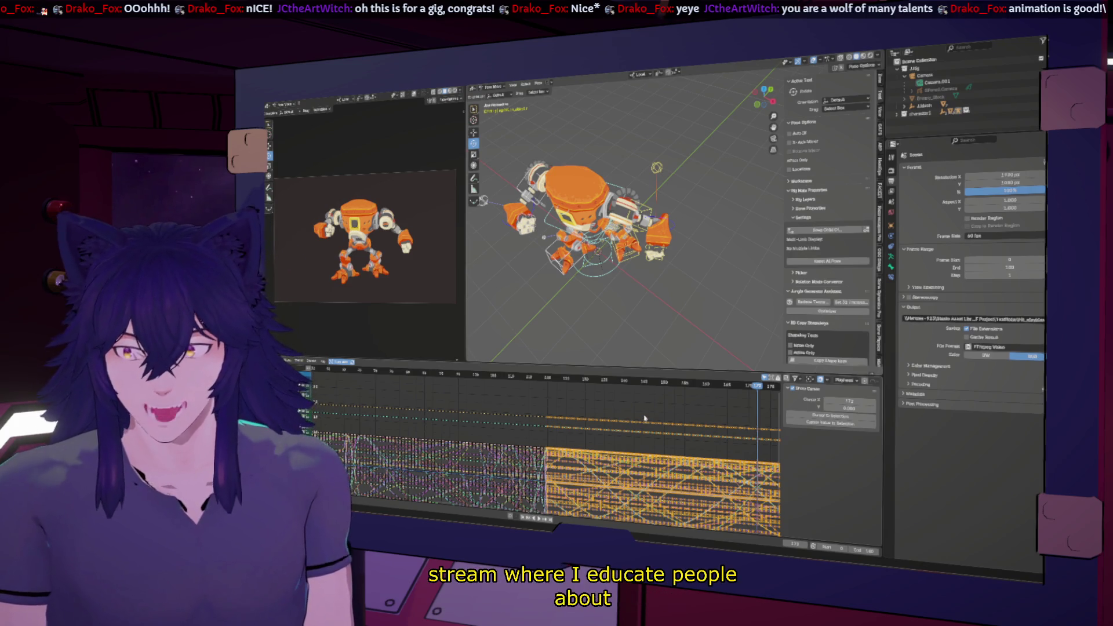
scroll(642, 414, up, 2)
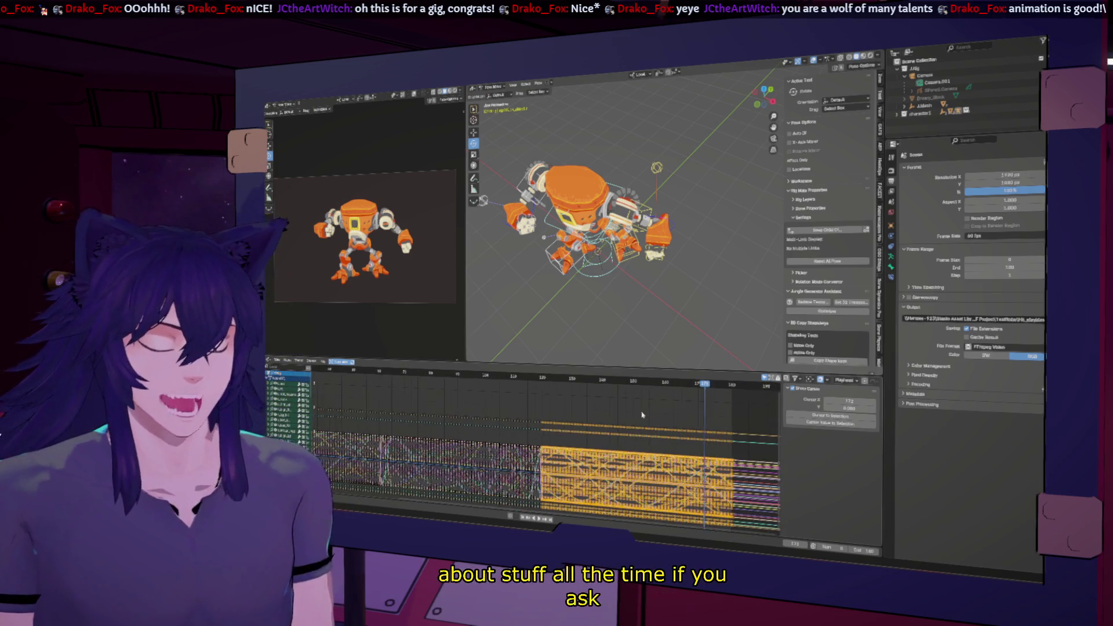
scroll(642, 414, up, 1)
scroll(642, 414, up, 1)
scroll(642, 414, up, 1)
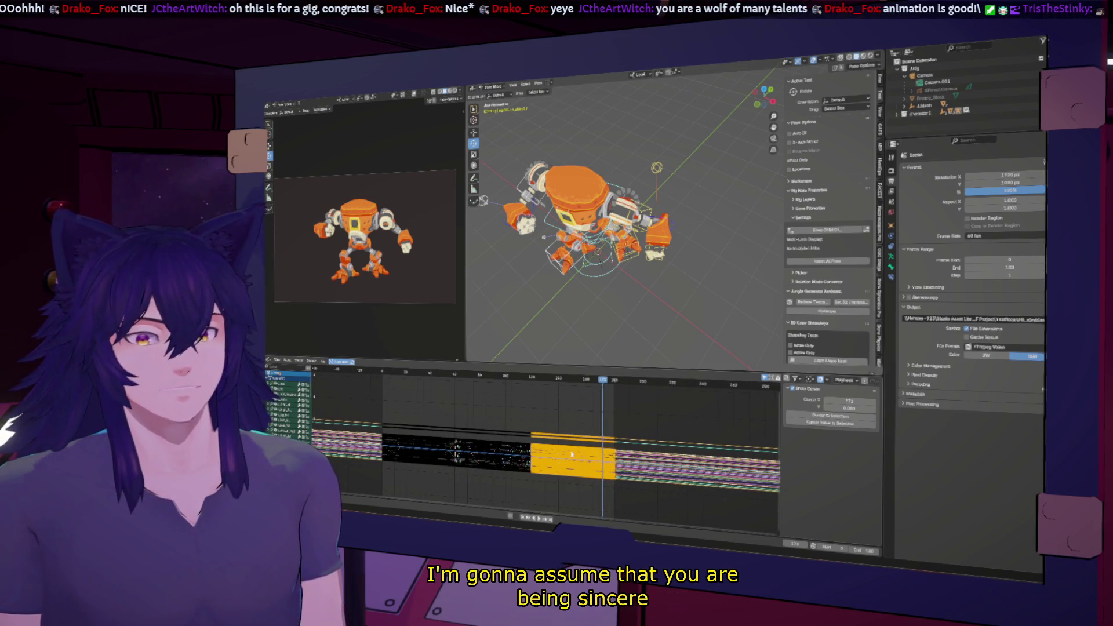
Play the robot animation back from an earlier frame, then delete the selected keyframe block.
key(shift+Left)
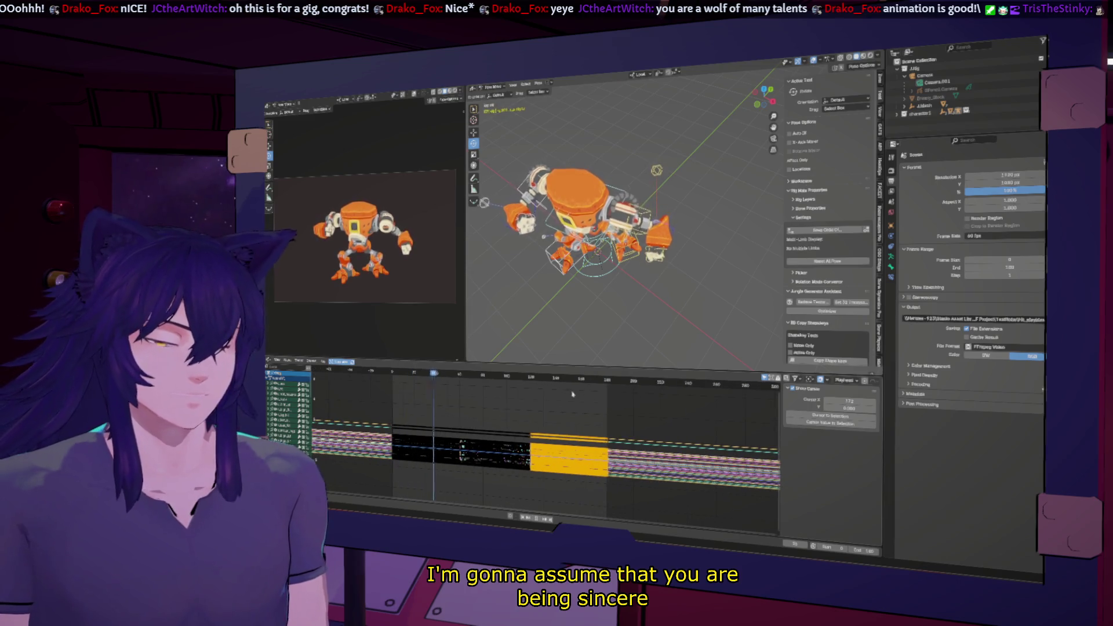
key(space)
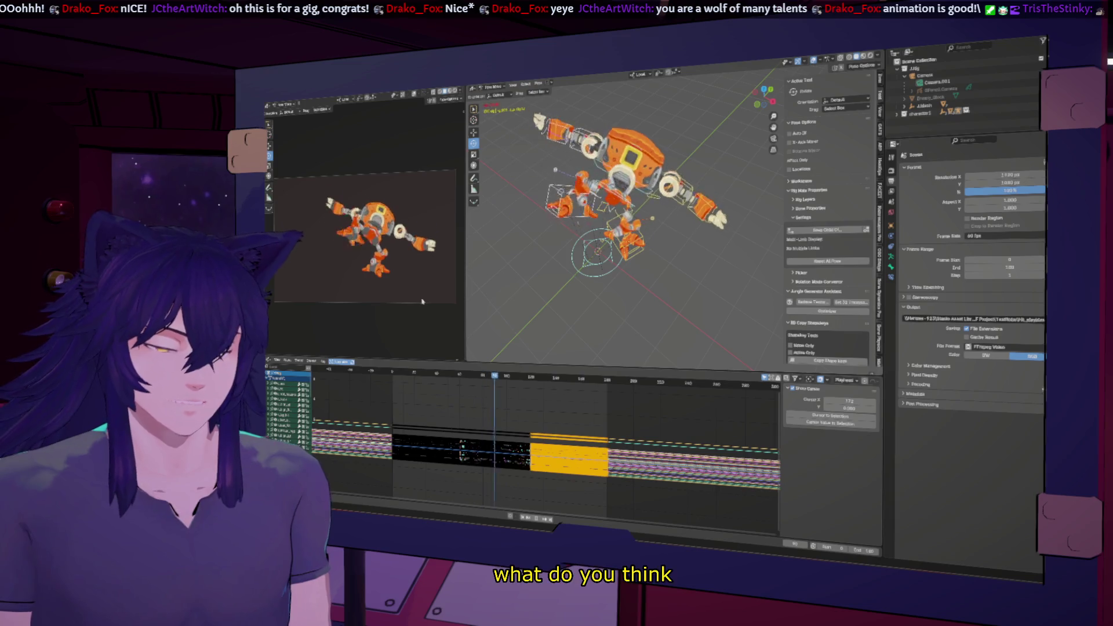
key(Escape)
key(space)
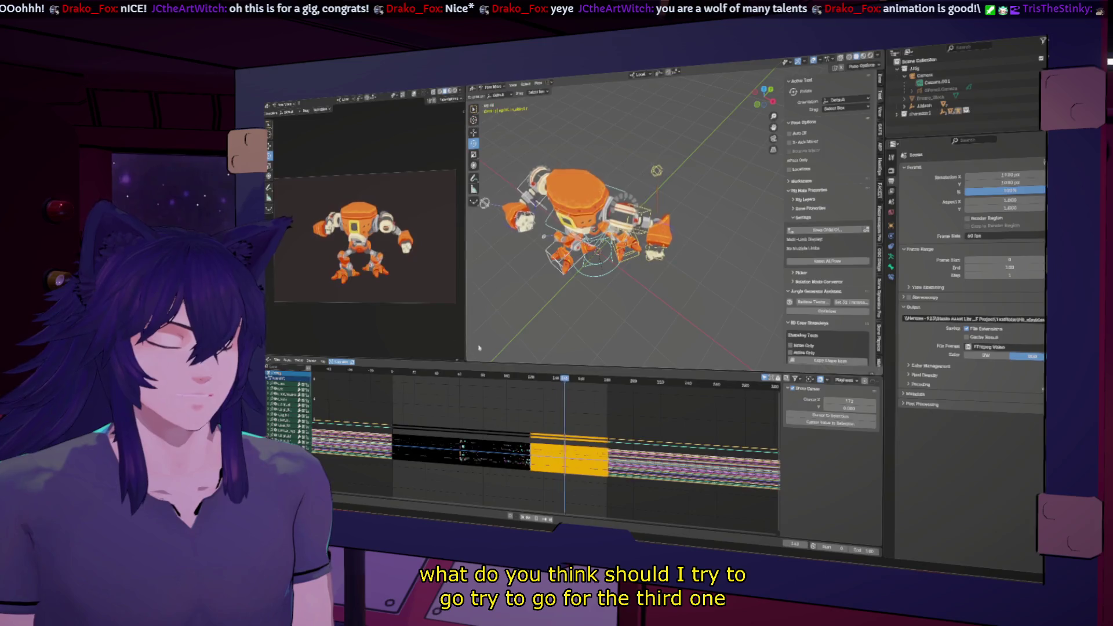
key(ctrl+space)
key(ctrl+space)
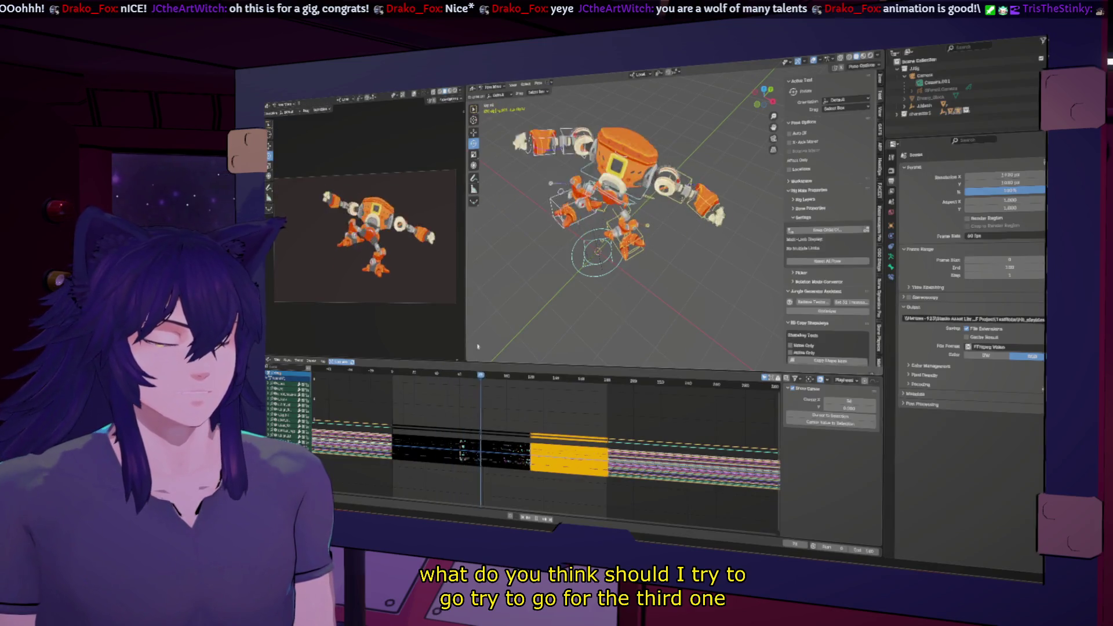
key(space)
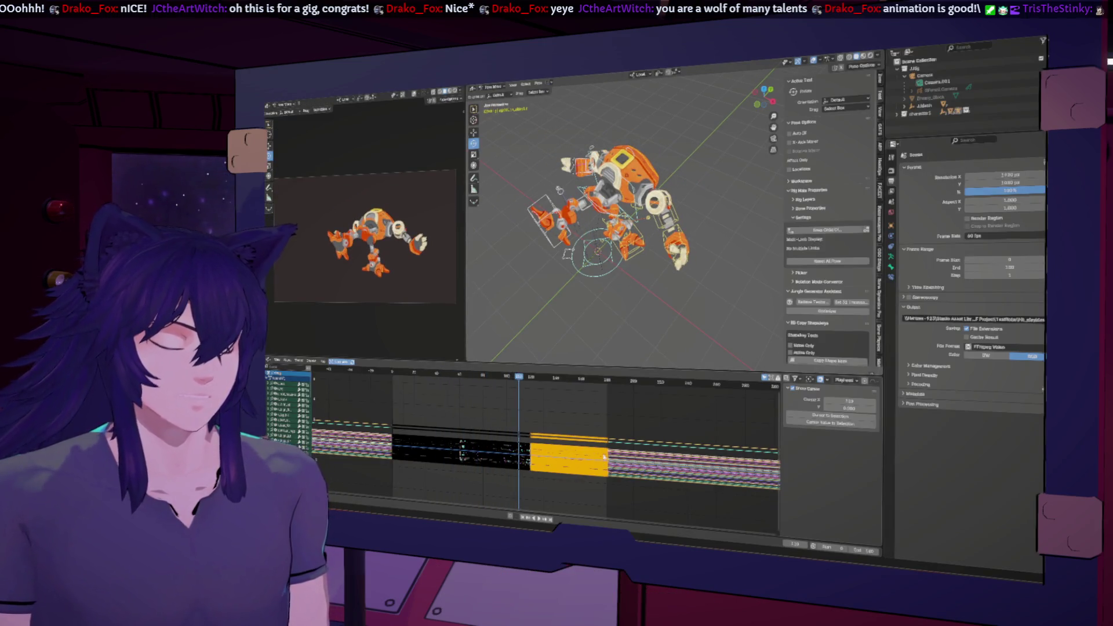
key(x)
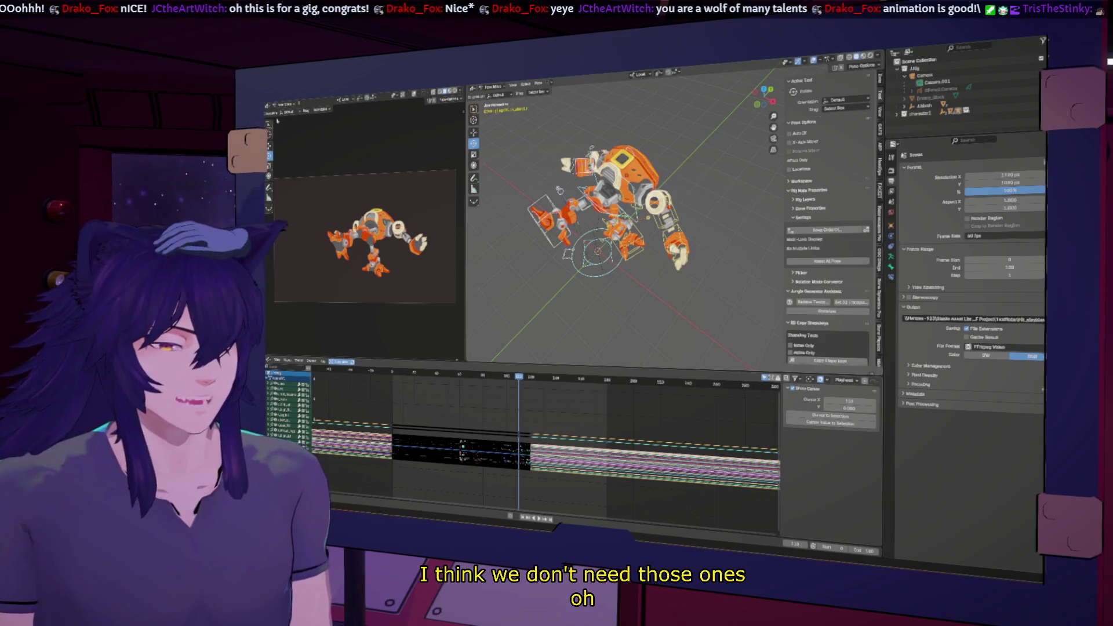
Browse the File menu and bring up the recently opened robot files.
click(288, 107)
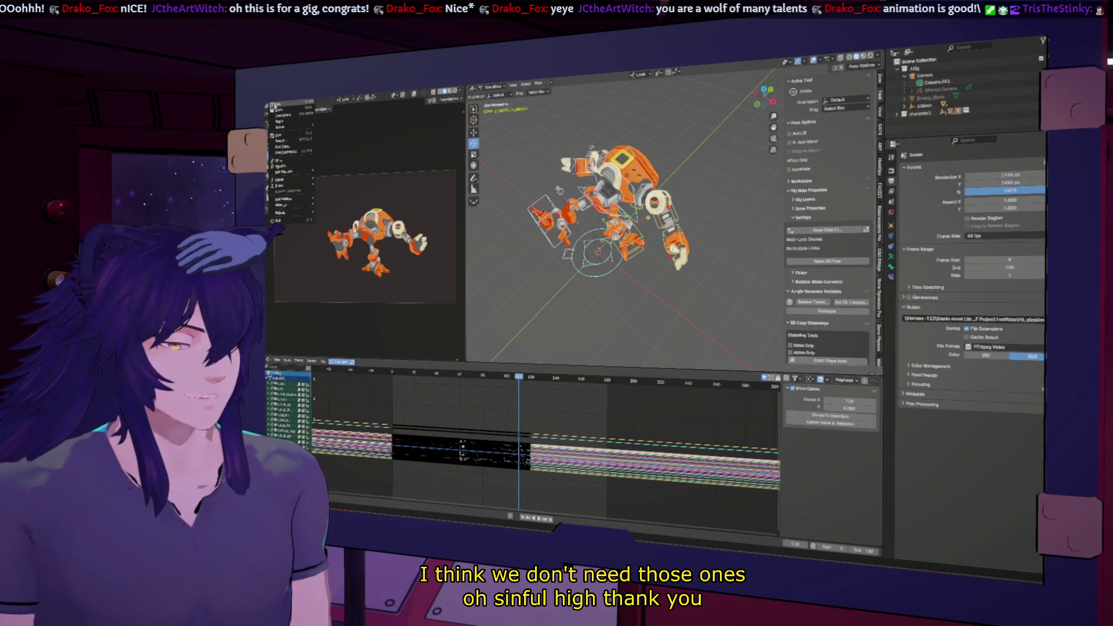
click(290, 150)
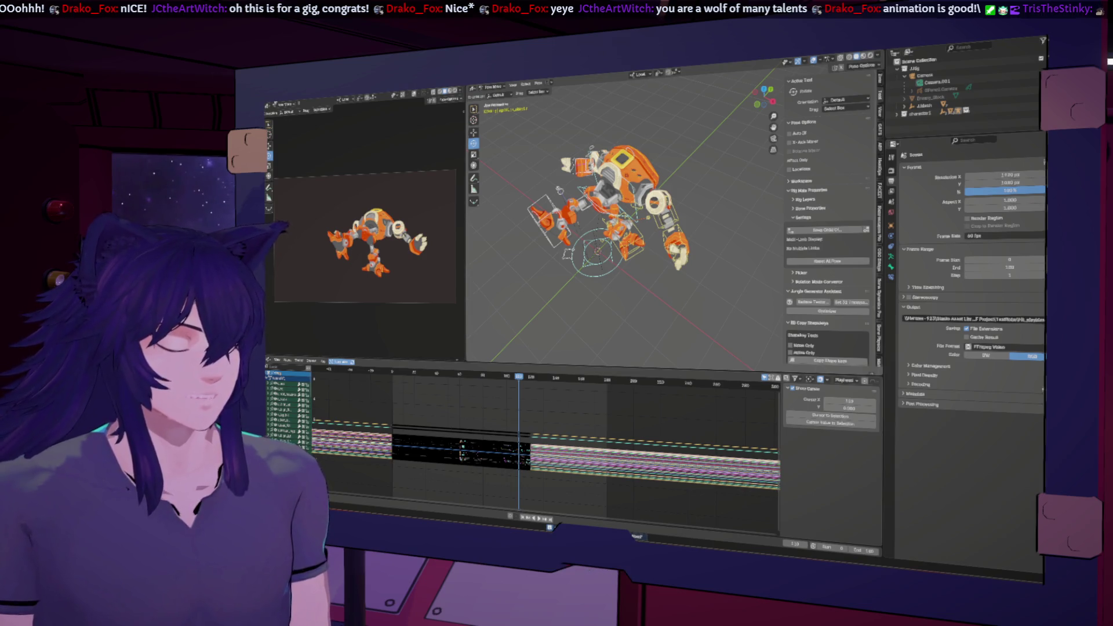
click(277, 104)
mouse_move(284, 114)
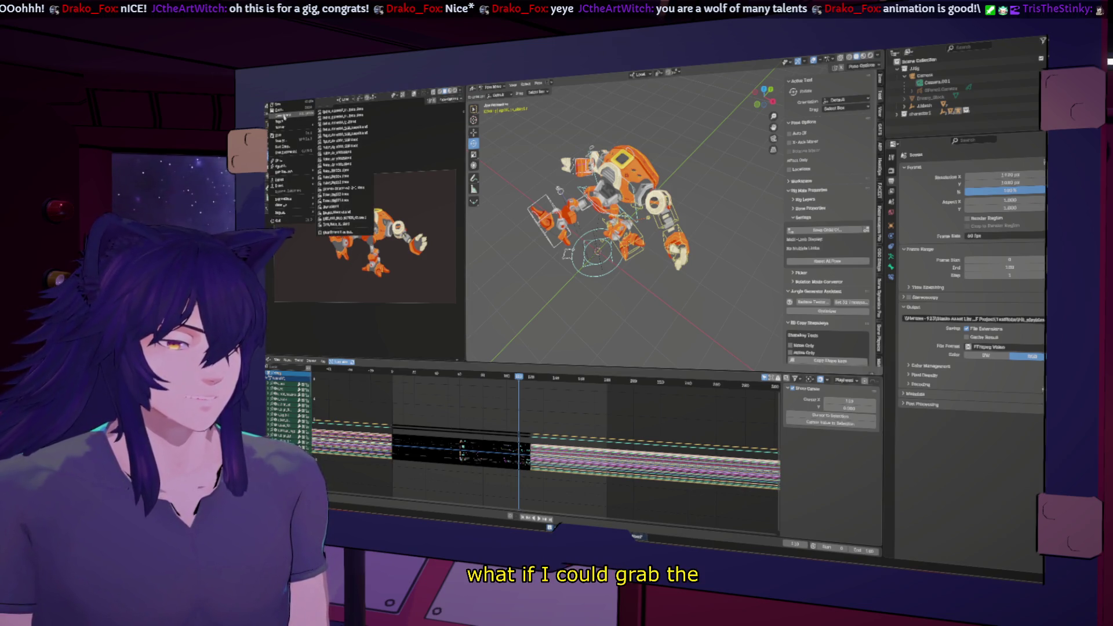
click(363, 137)
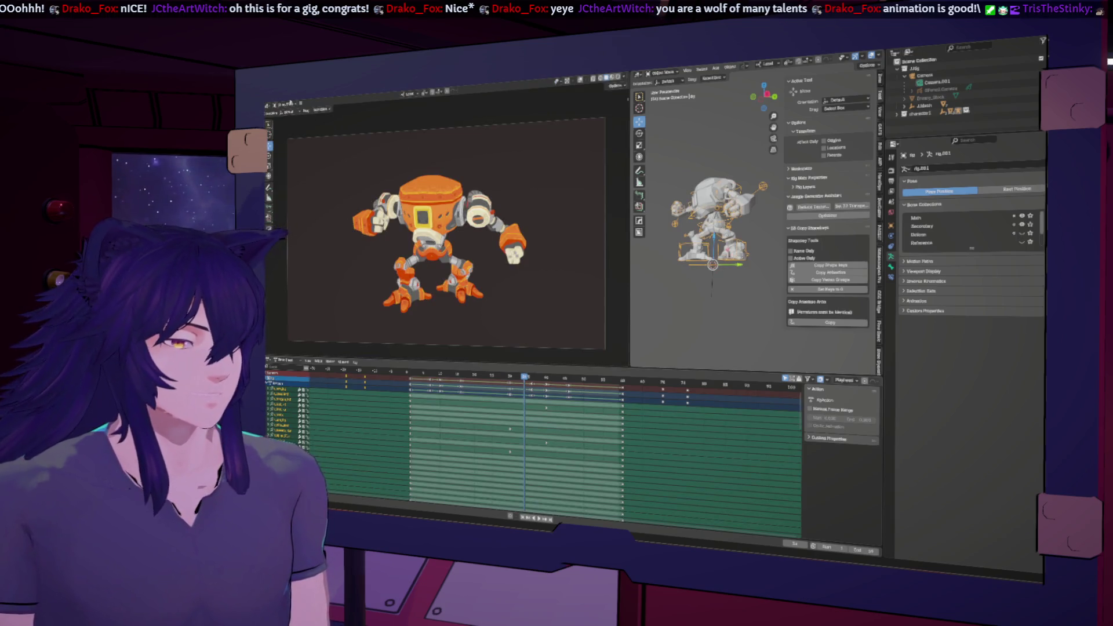
key(ctrl+Tab)
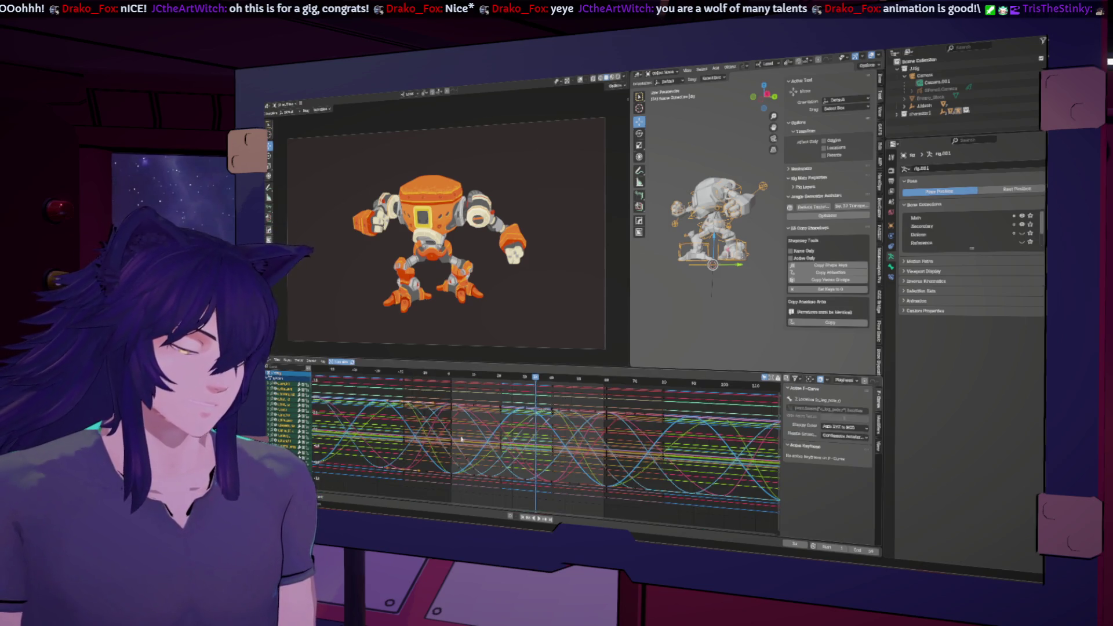
scroll(462, 440, down, 2)
scroll(522, 453, down, 2)
scroll(565, 470, down, 2)
key(a)
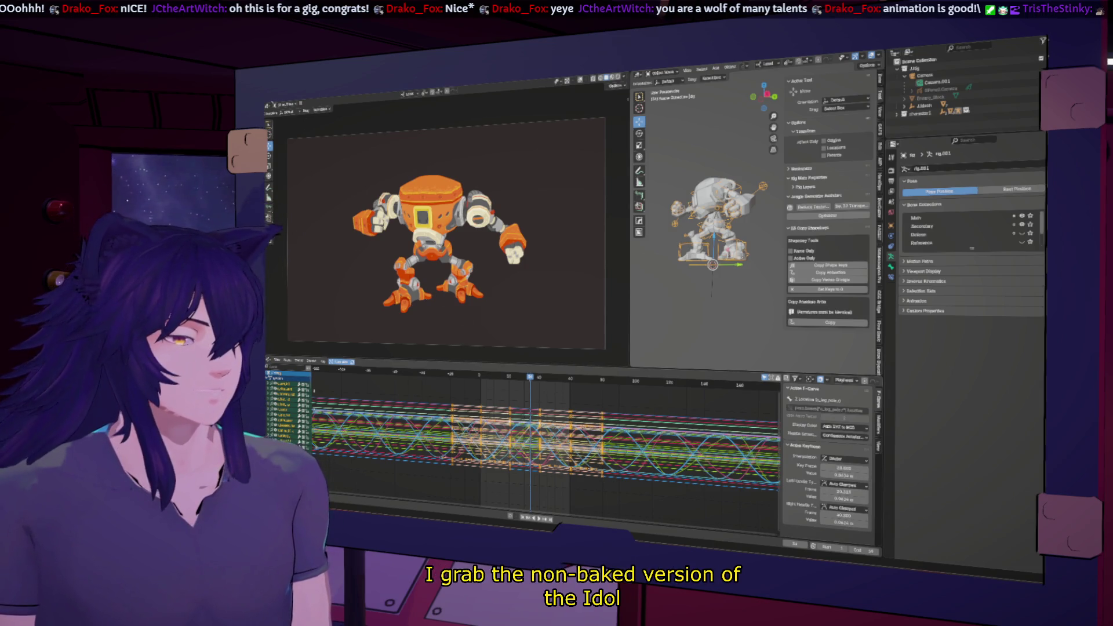
click(273, 104)
mouse_move(287, 116)
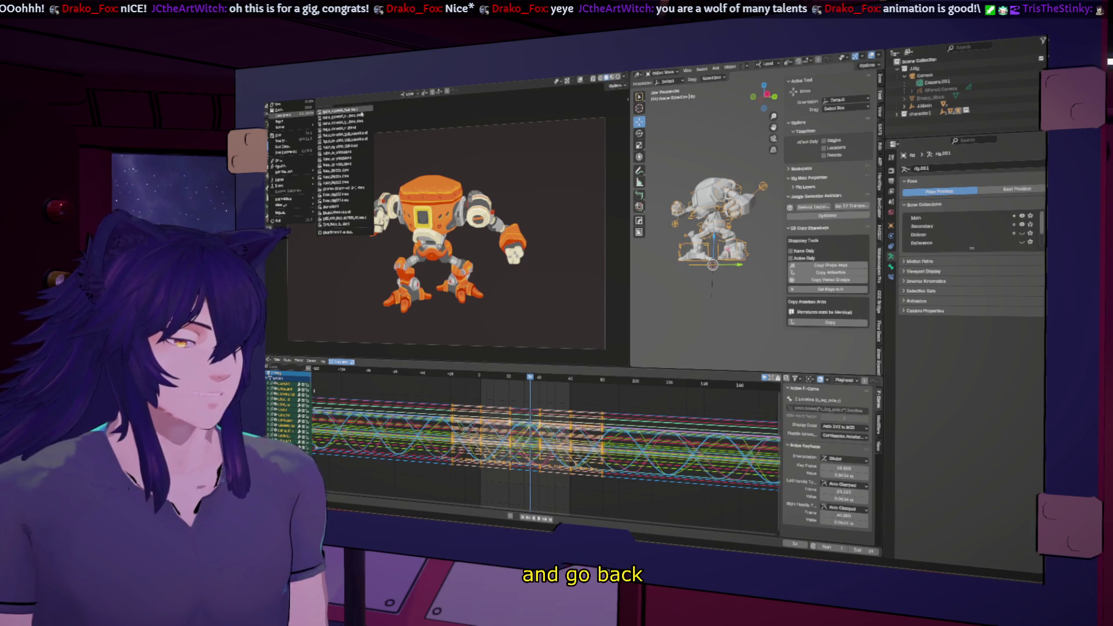
click(361, 116)
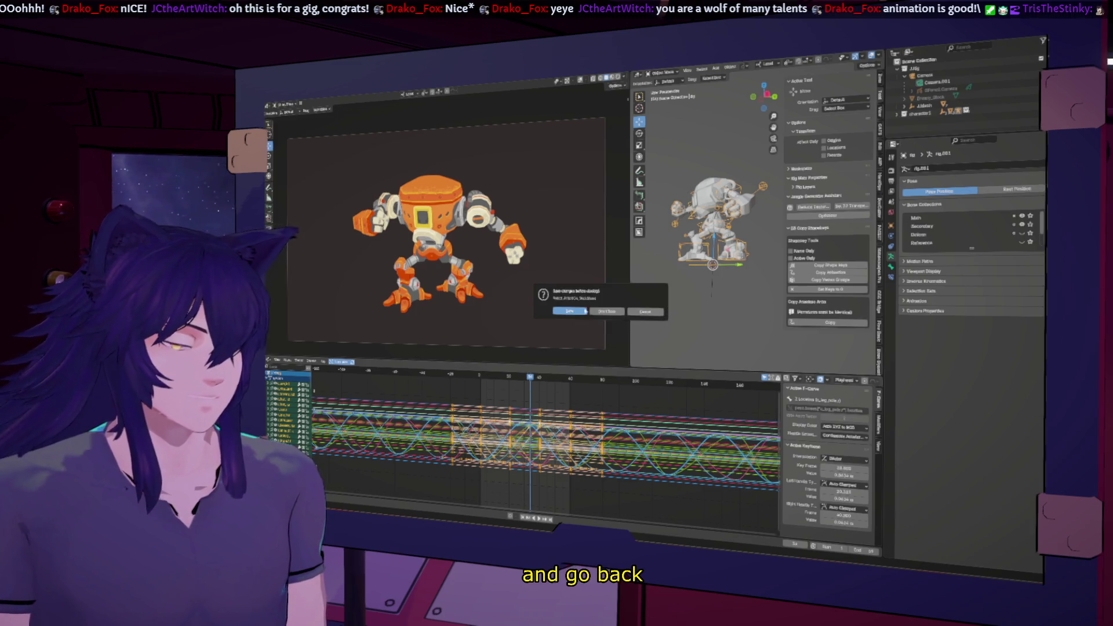
click(613, 313)
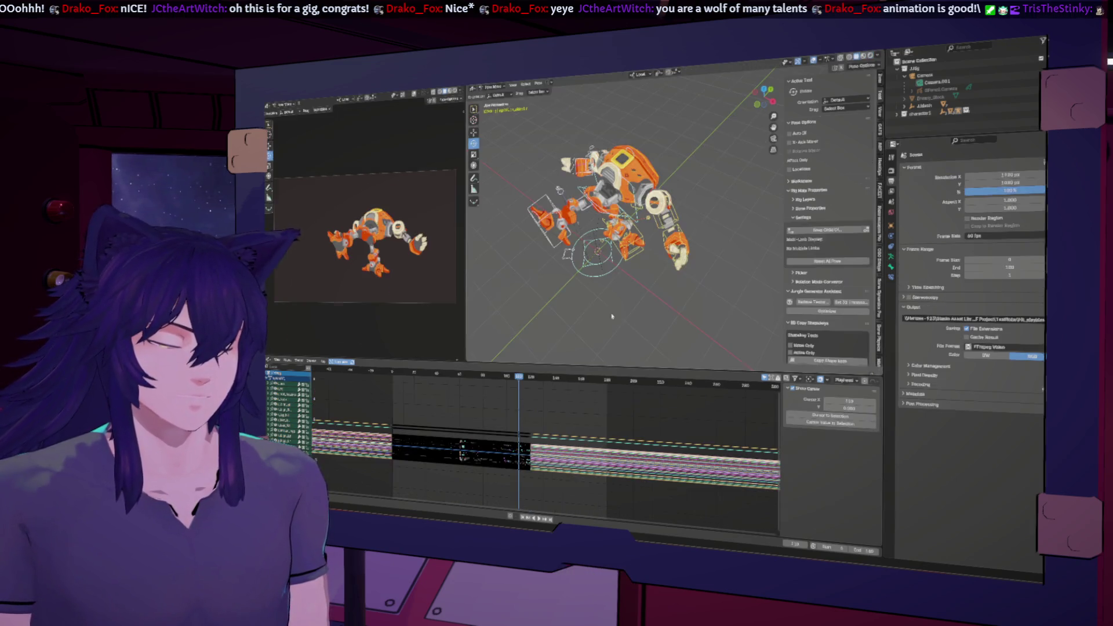
Set the frame near the removed strip and select all keyframes after it.
click(532, 380)
key(ctrl+v)
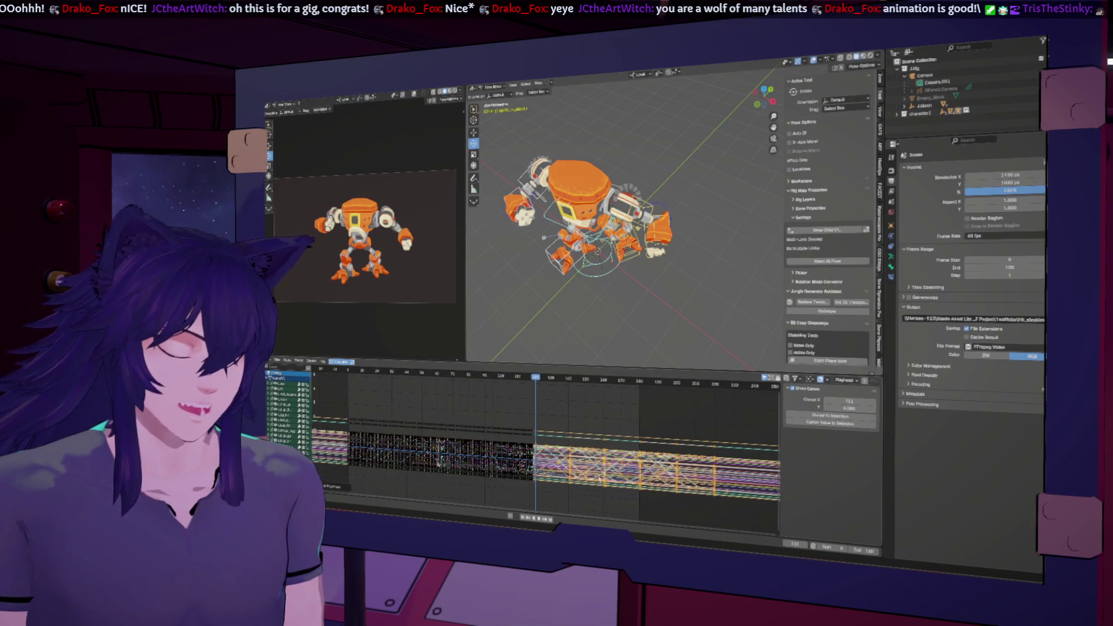
mouse_move(550, 411)
middle_down()
mouse_move(505, 438)
mouse_move(501, 427)
middle_up()
scroll(502, 435, up, 2)
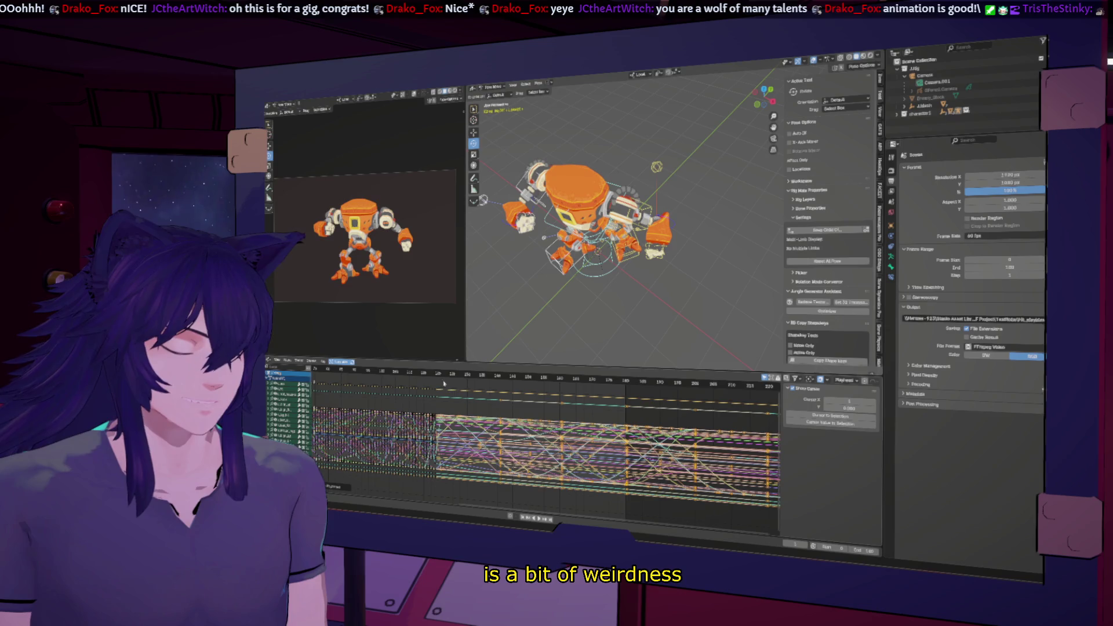
scroll(471, 403, up, 3)
scroll(470, 403, up, 2)
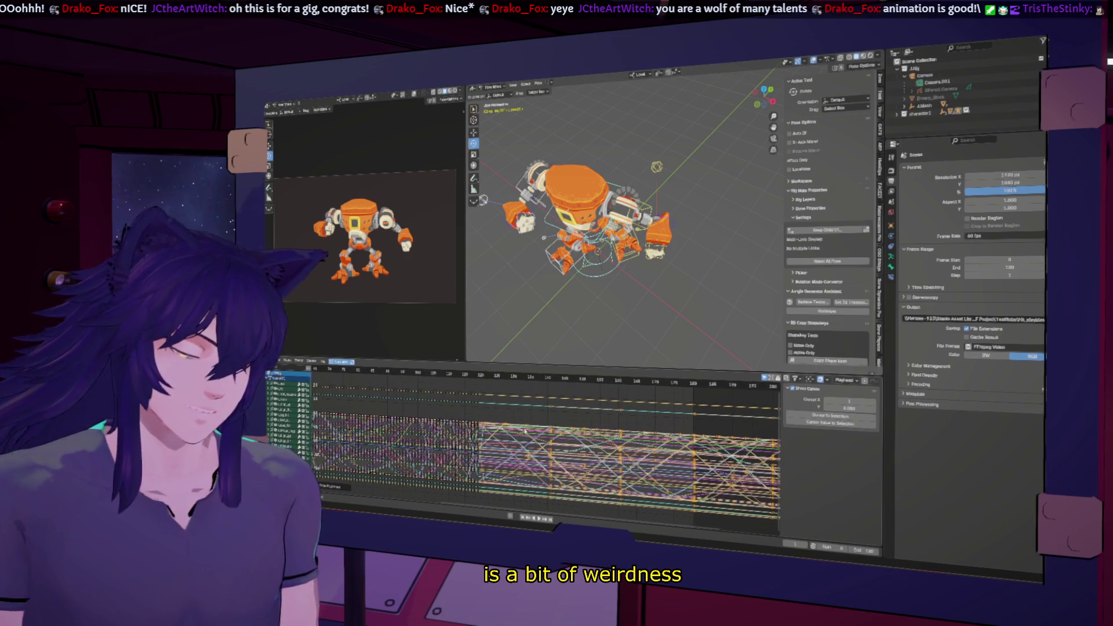
Apply an F-Curve context-menu option to the selected robot keyframes' curves.
right_click(488, 446)
click(487, 446)
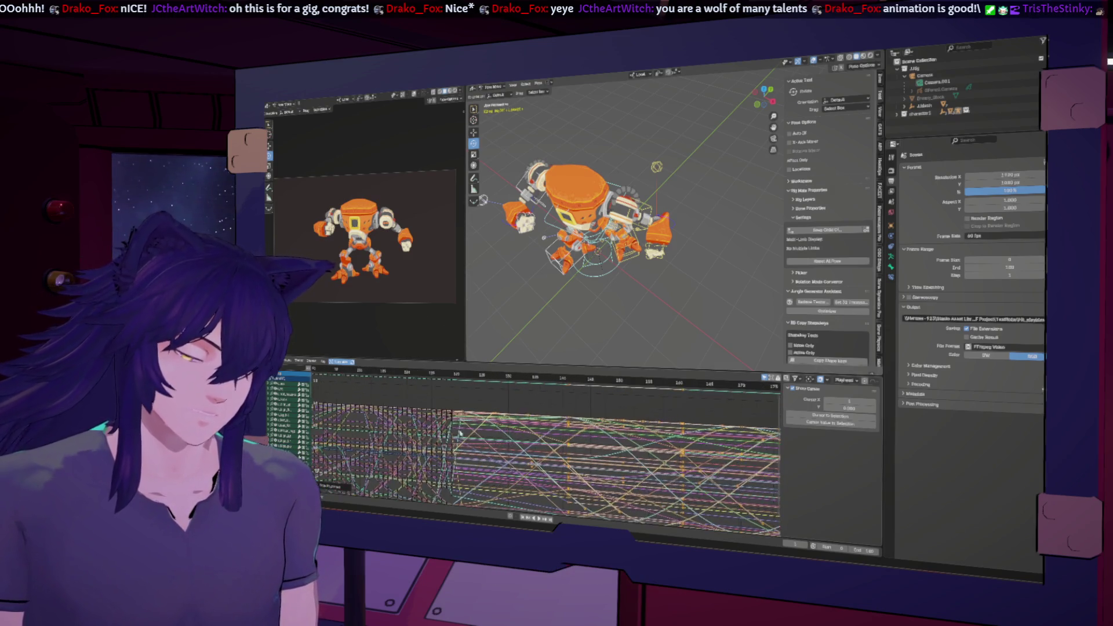
scroll(449, 438, up, 2)
middle_drag(448, 441, 490, 427)
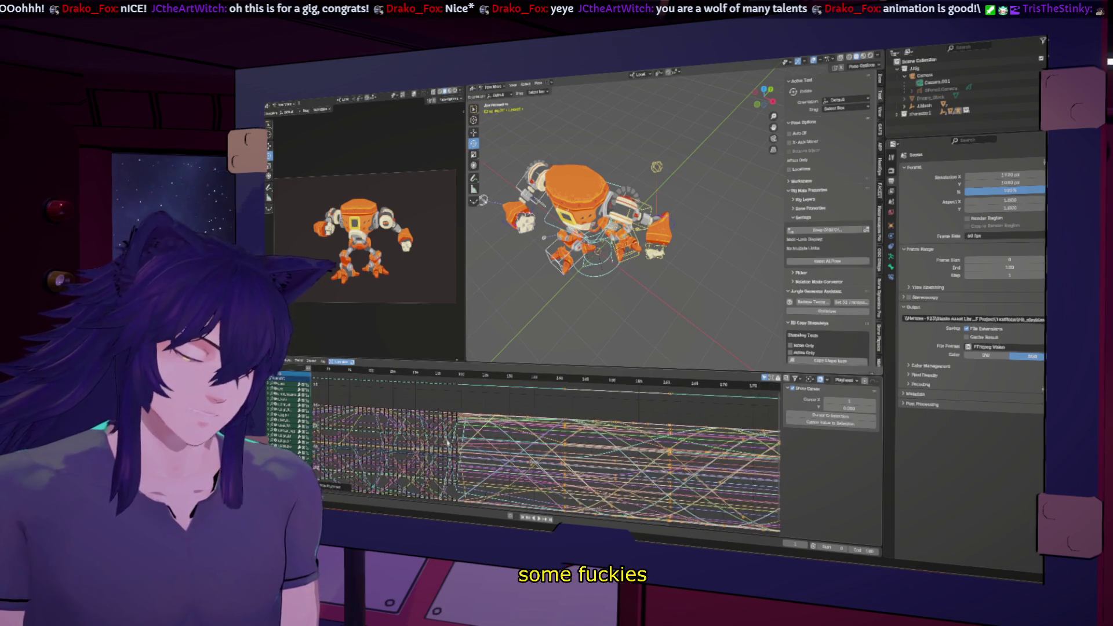
scroll(489, 428, down, 3)
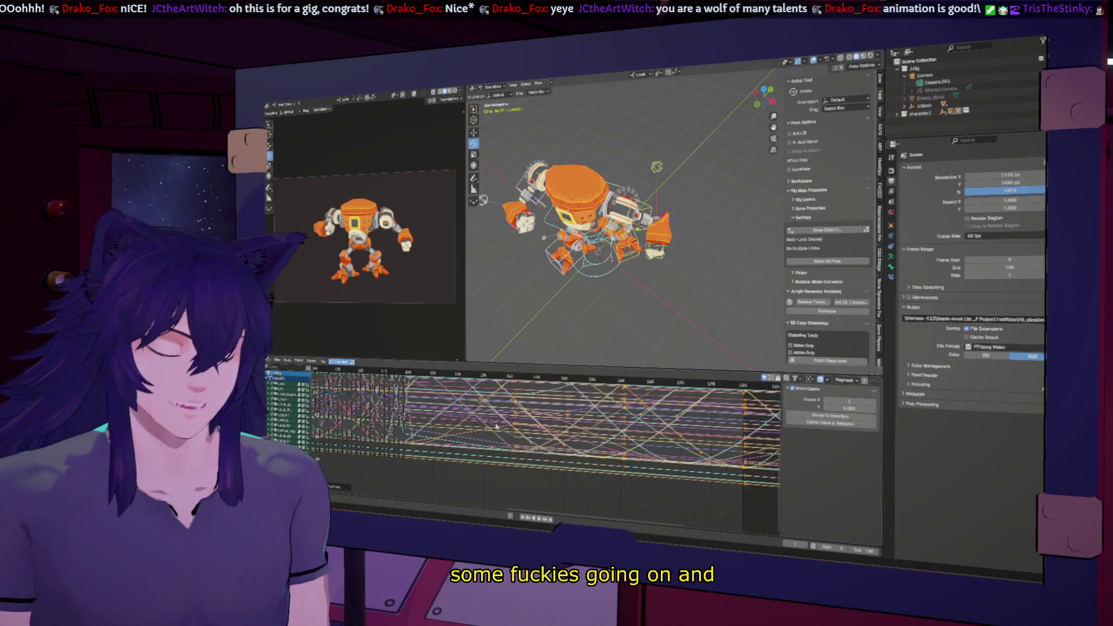
scroll(522, 440, down, 3)
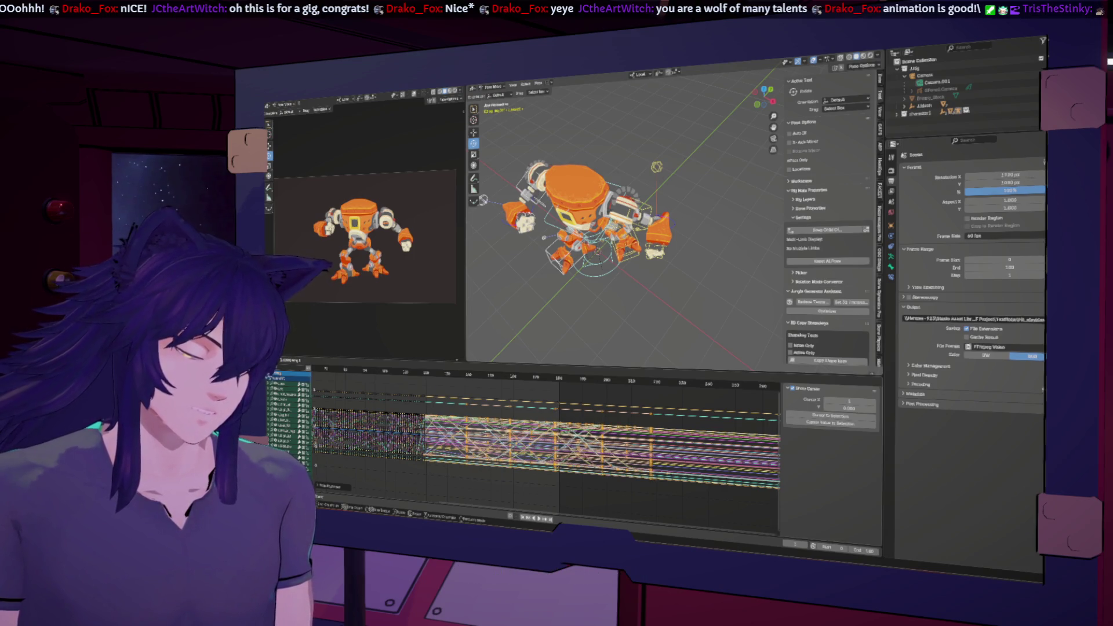
Play and scrub the robot's motion from several frames, then deselect all keyframes.
key(space)
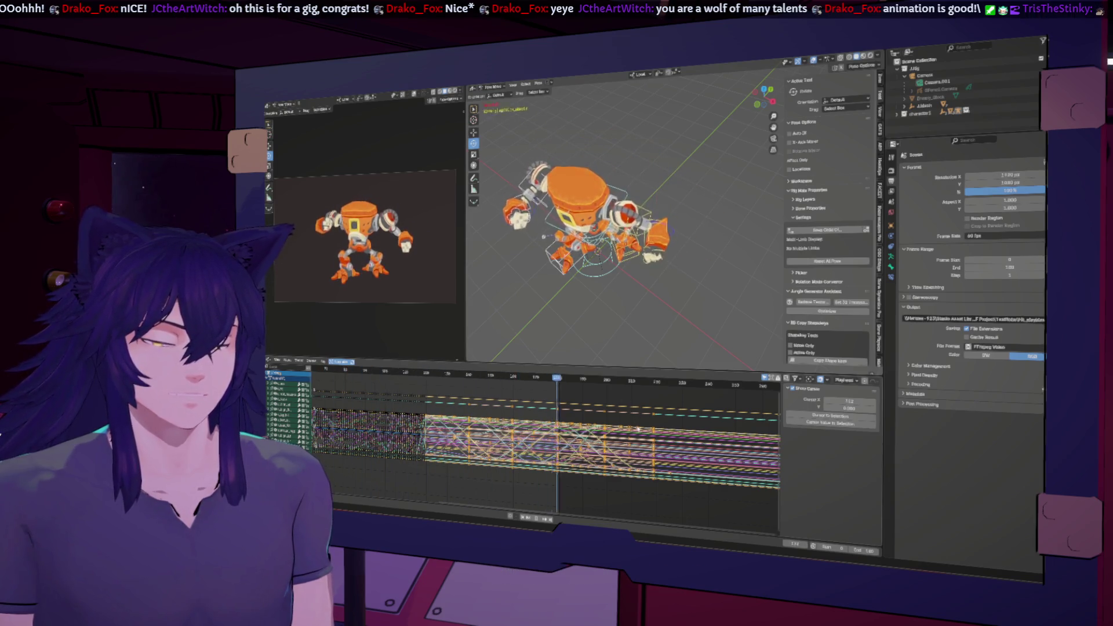
click(425, 373)
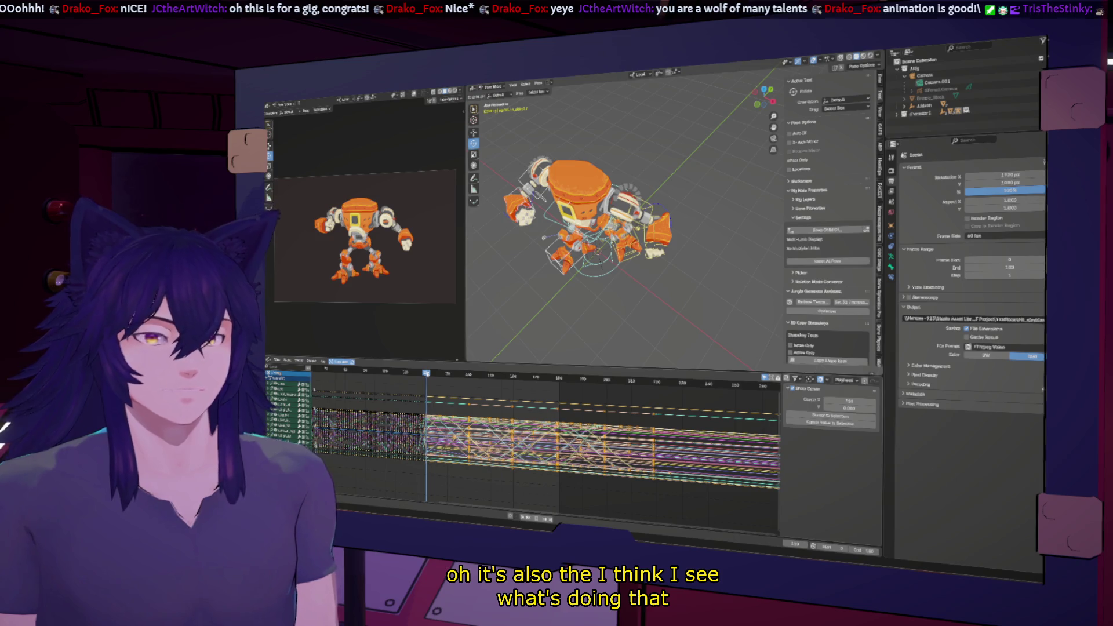
key(space)
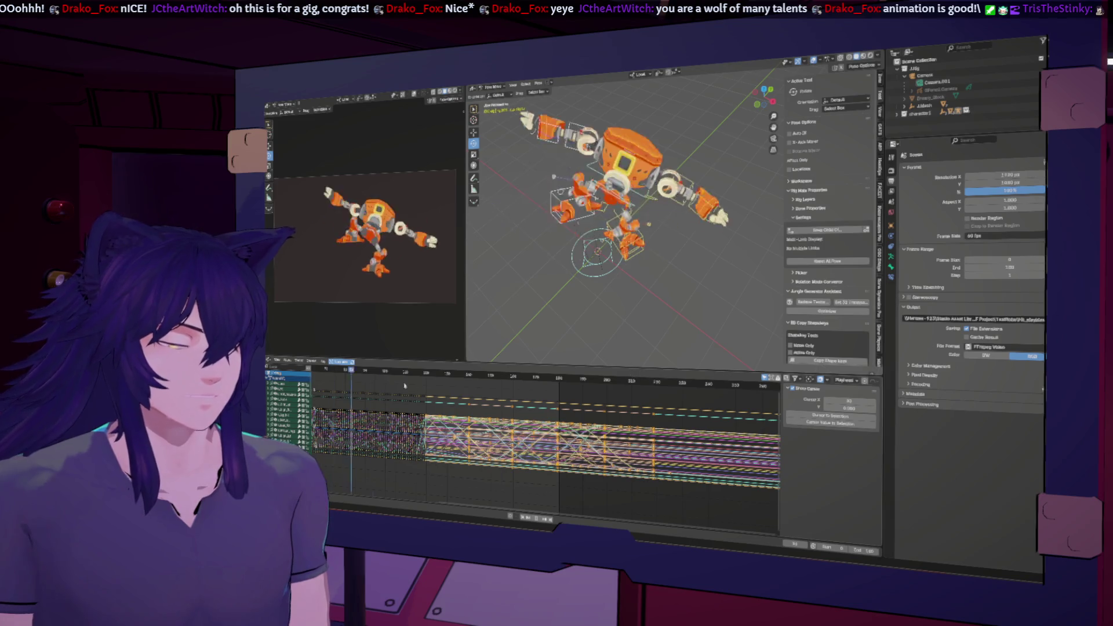
drag(405, 385, 540, 407)
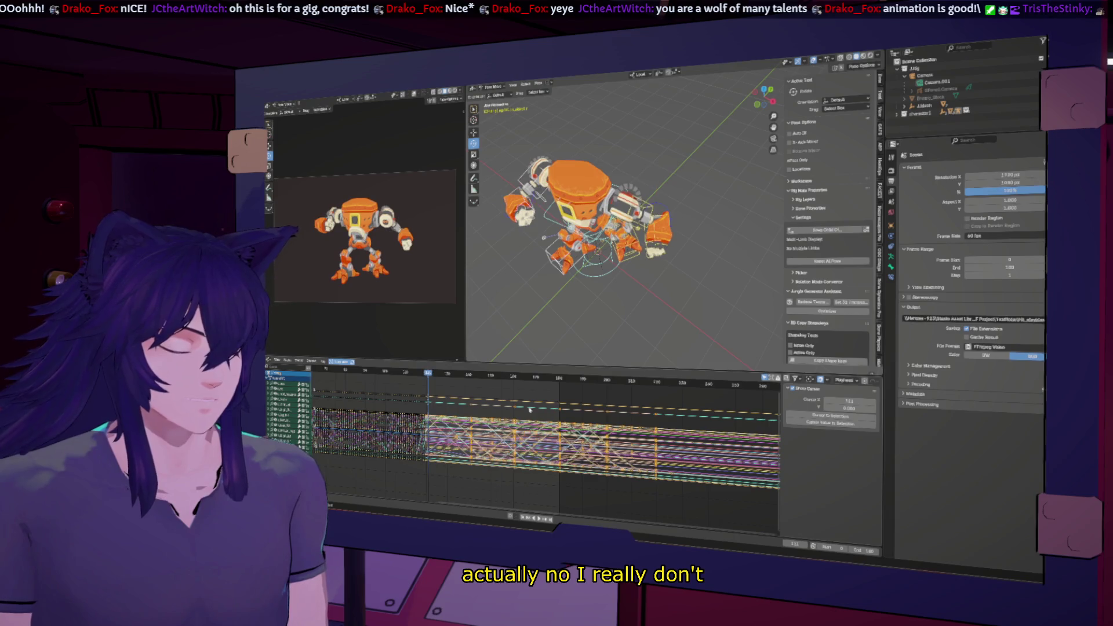
key(alt+a)
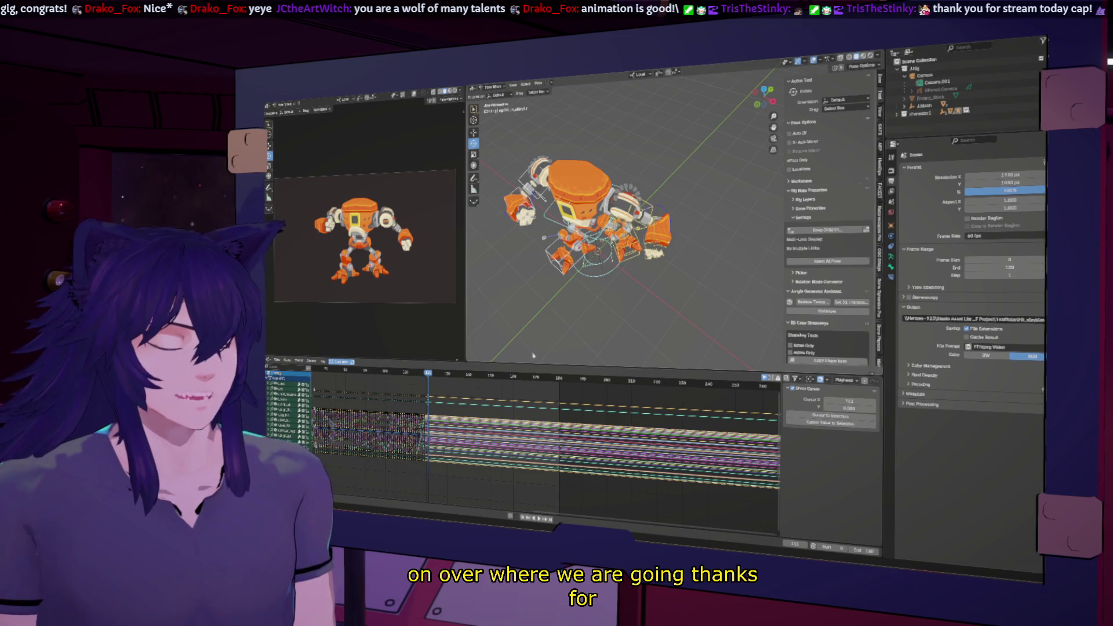
Box-select a keyframe block, move it to the current frame, and maximize the robot preview.
click(502, 405)
key(ctrl+z)
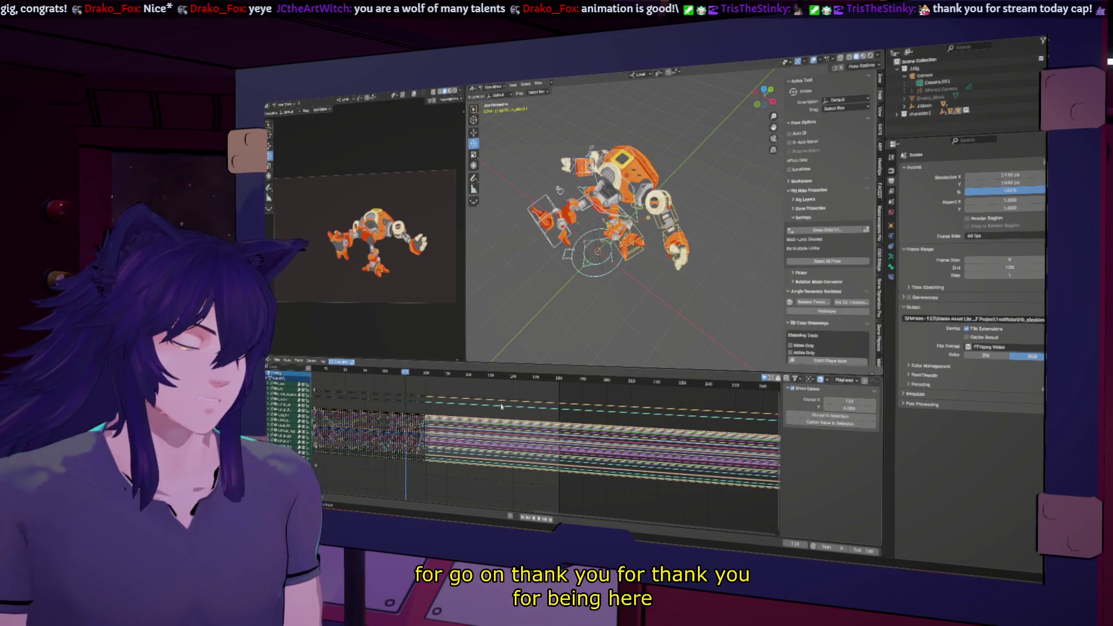
scroll(500, 410, down, 3)
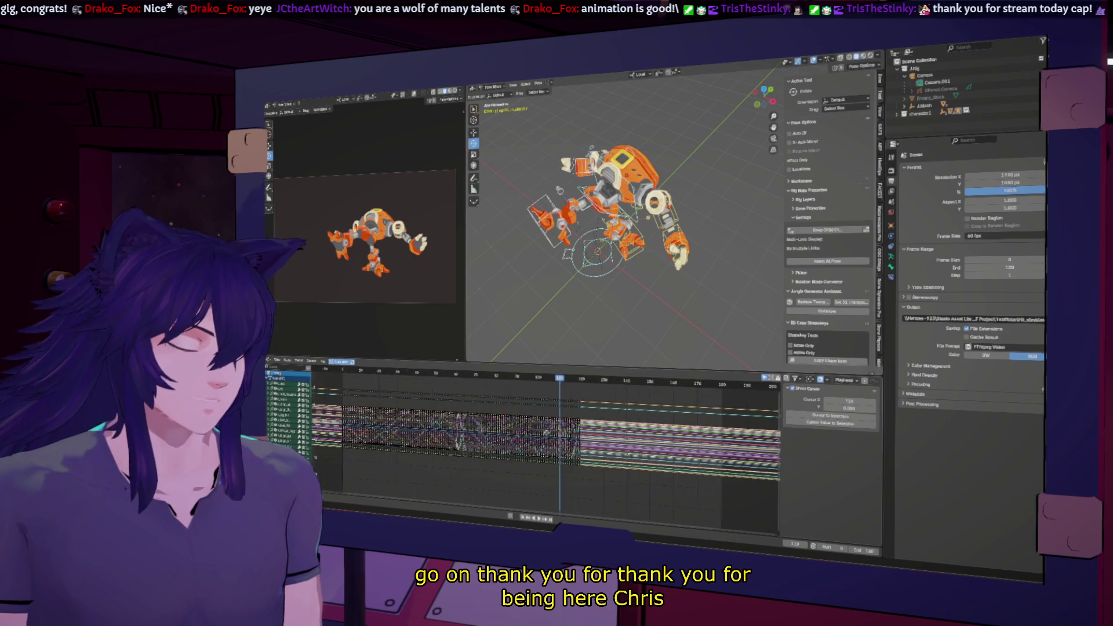
ctrl+scroll(549, 426, down, 2)
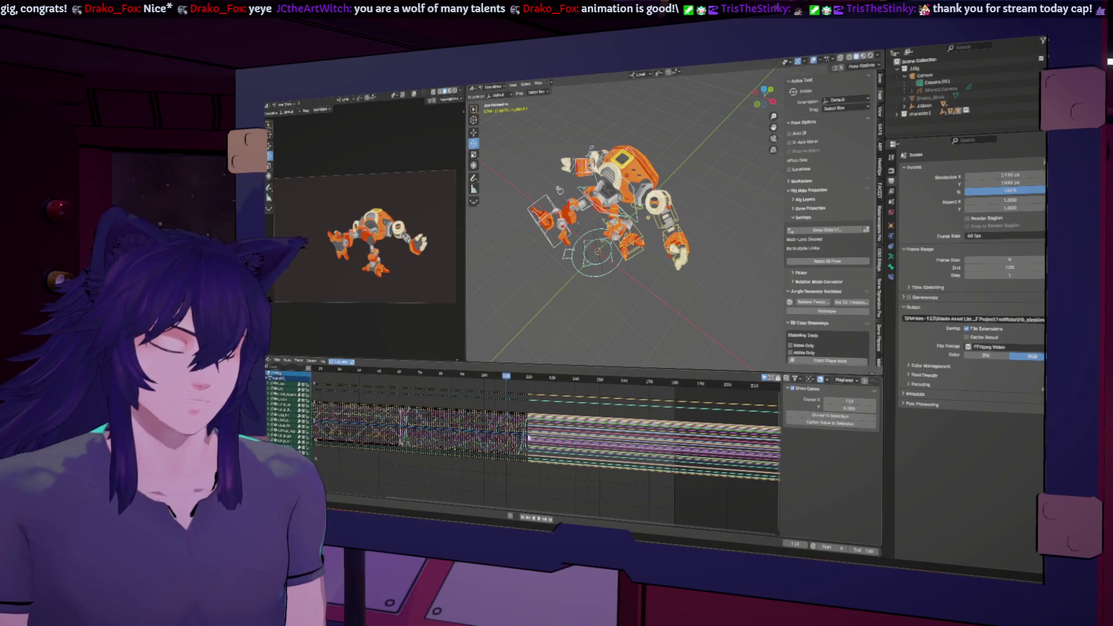
ctrl+scroll(528, 437, up, 4)
drag(396, 407, 541, 502)
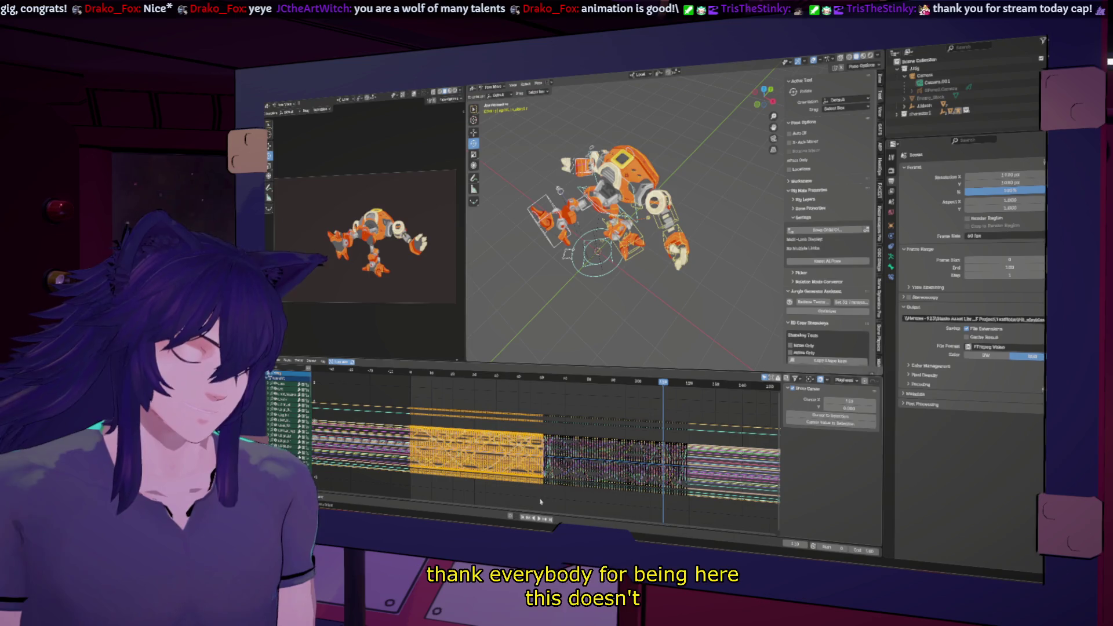
ctrl+scroll(595, 406, down, 2)
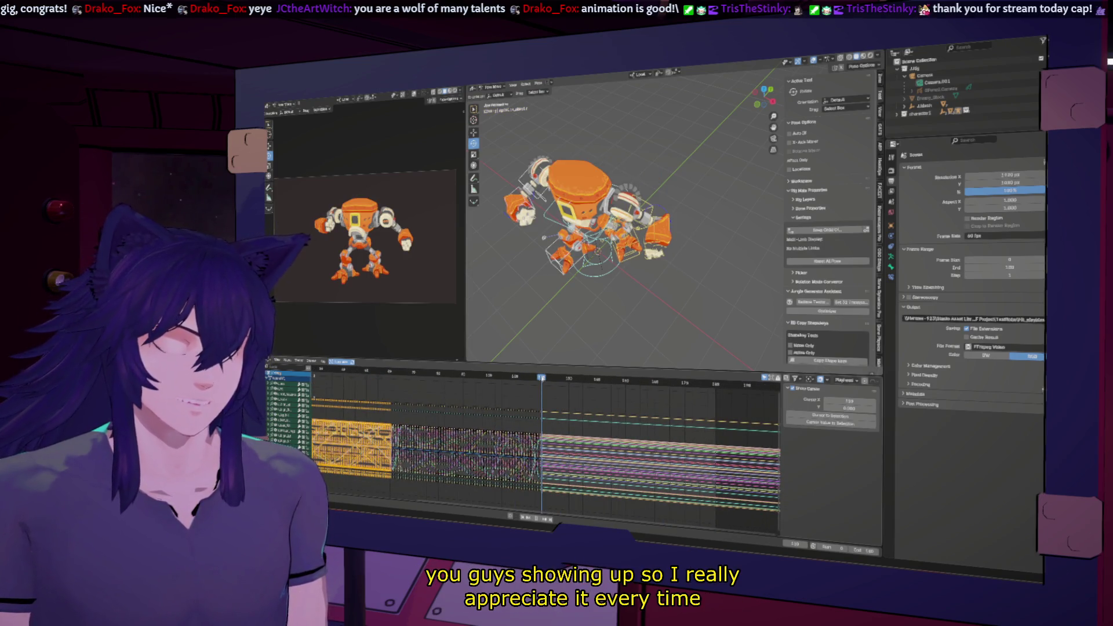
key(ctrl+v)
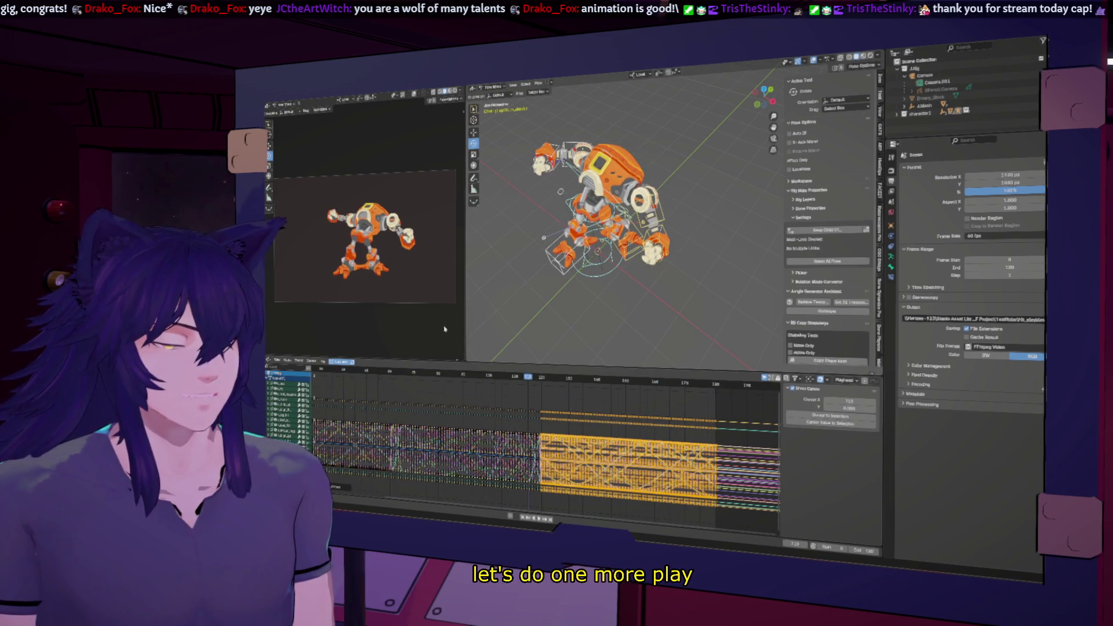
key(ctrl+space)
Show a viewport render of the robot, play it, and restore the full workspace layout.
right_click(314, 132)
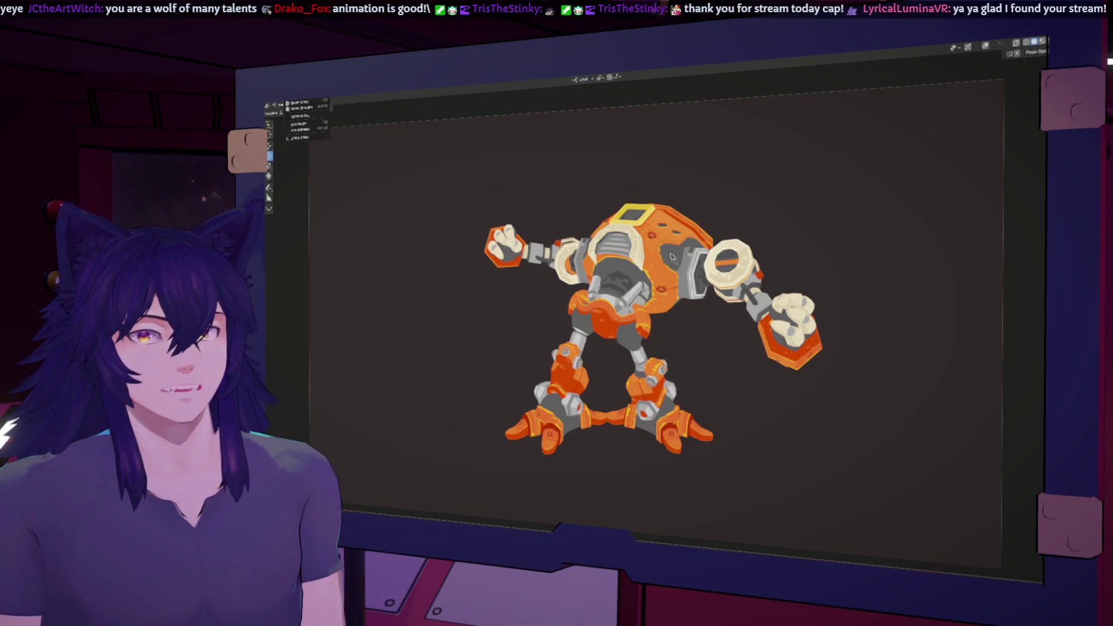
click(300, 121)
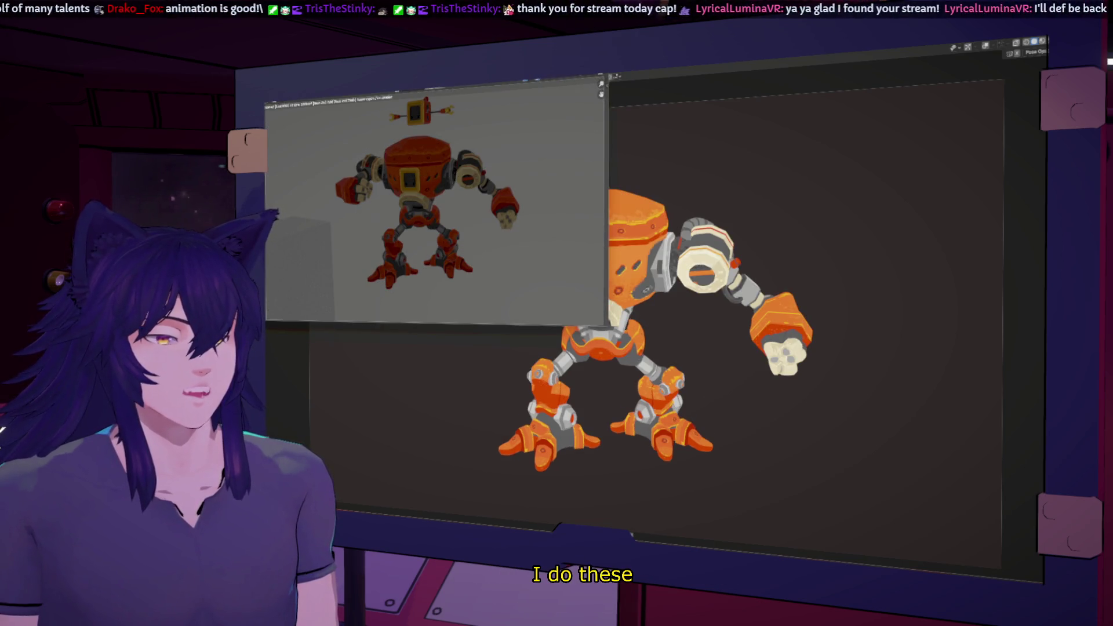
key(Escape)
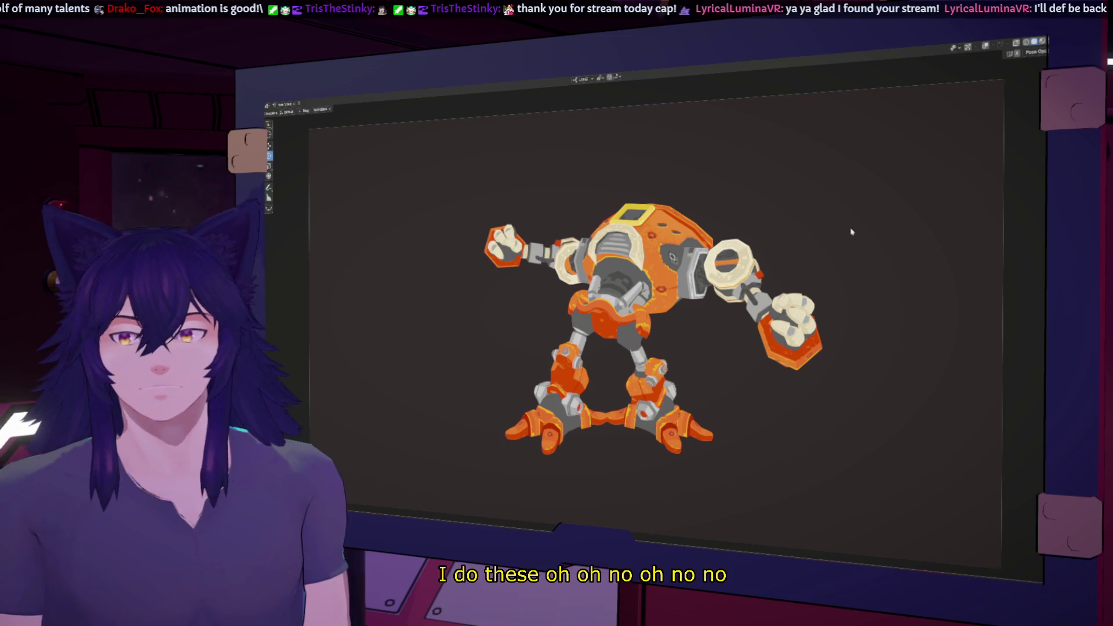
key(space)
key(ctrl+space)
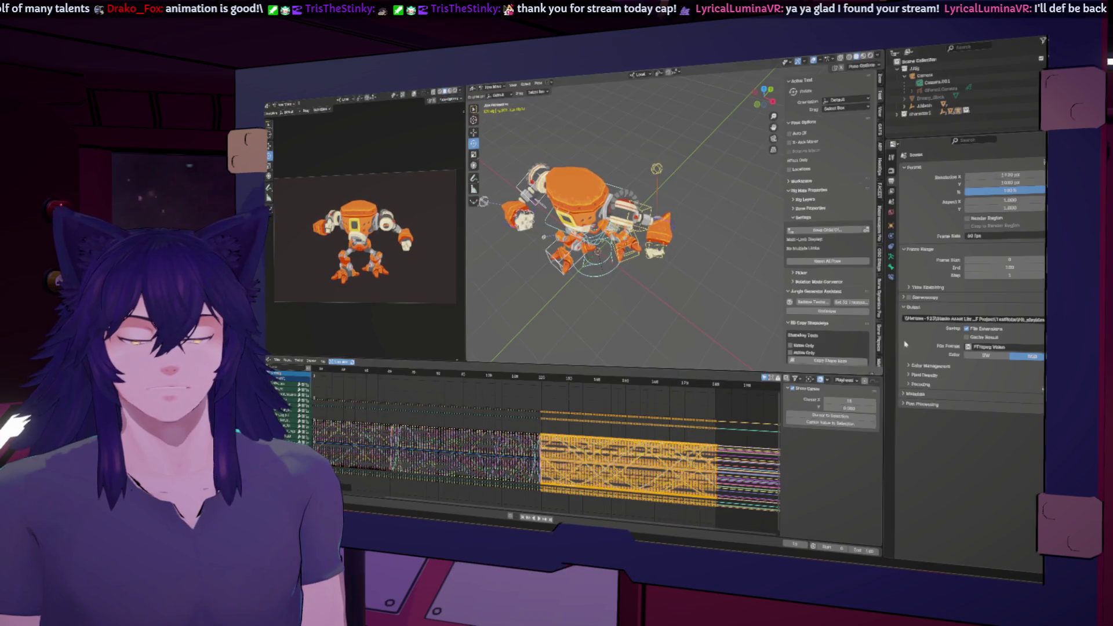
Enter a new render output file name in the file browser and accept it.
key(ctrl+o)
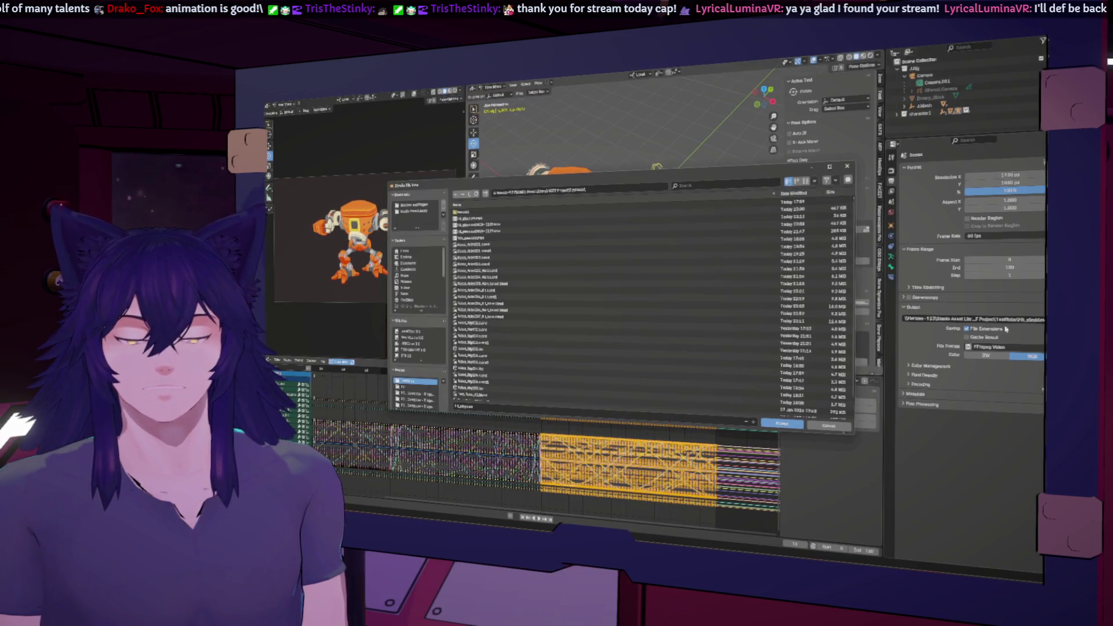
click(474, 407)
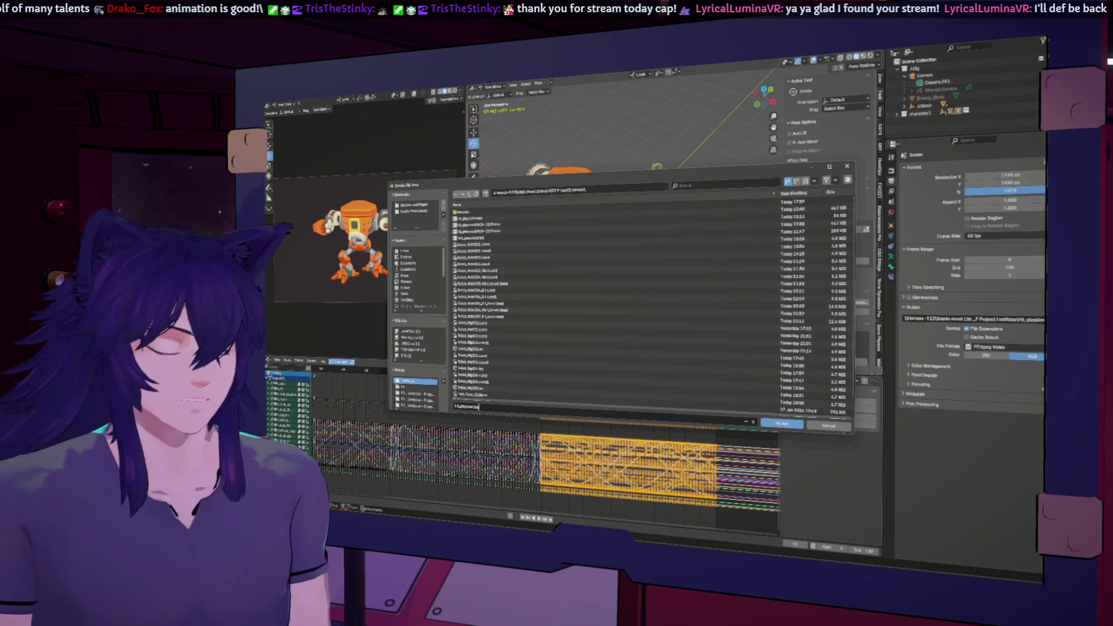
key(Return)
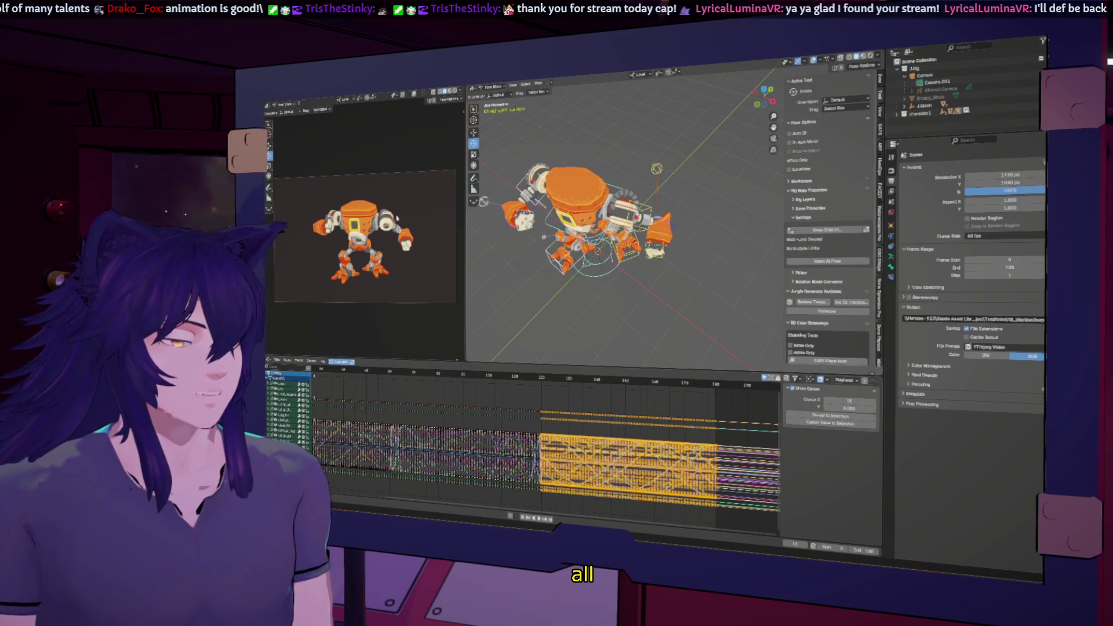
Maximize the render preview and start Render Animation for the robot.
key(ctrl+space)
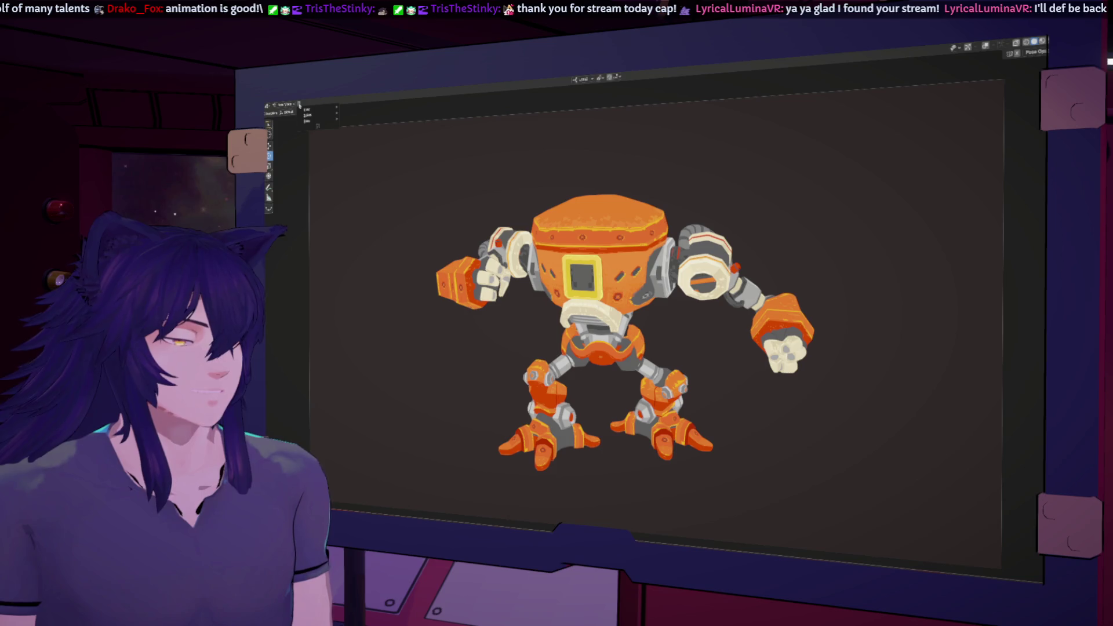
click(306, 114)
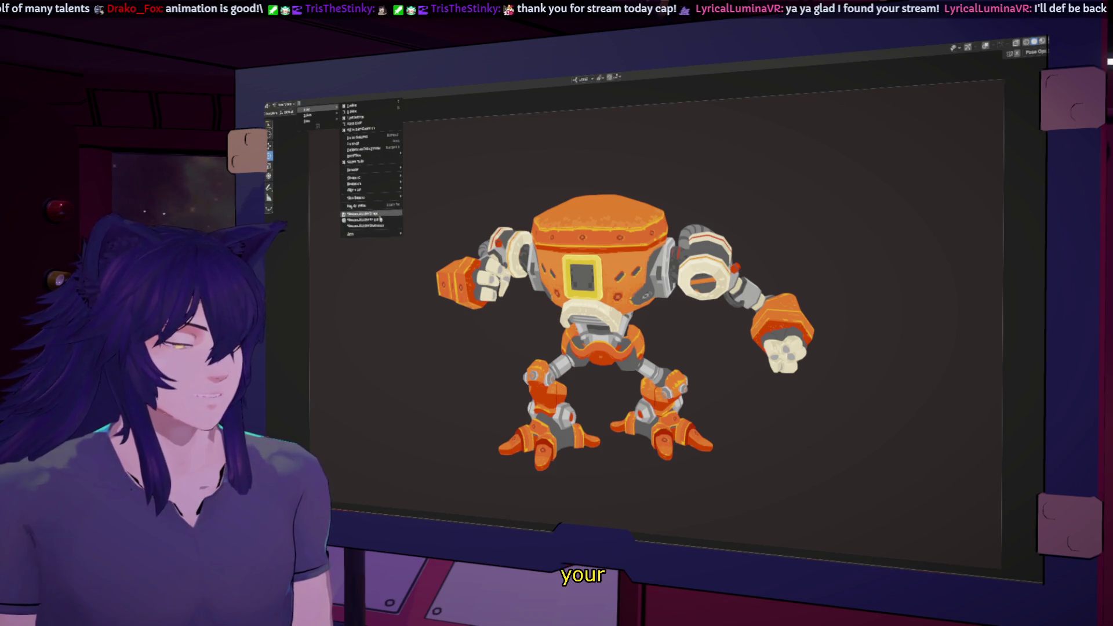
click(395, 223)
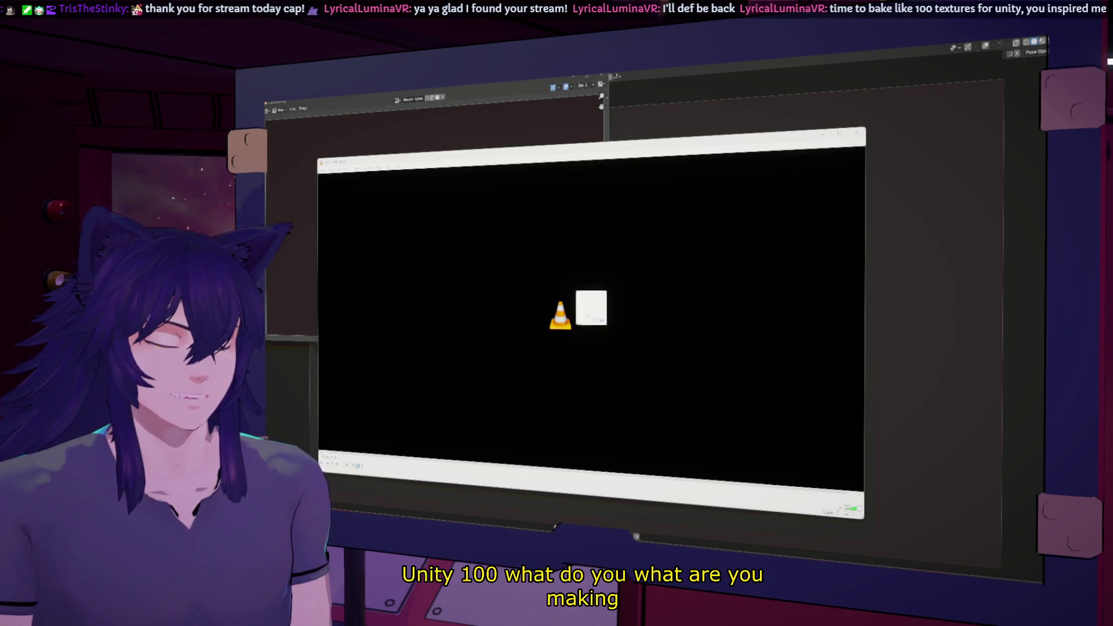
Play WIPCUT06.mp4 in VLC and switch it to full screen.
drag(585, 306, 587, 304)
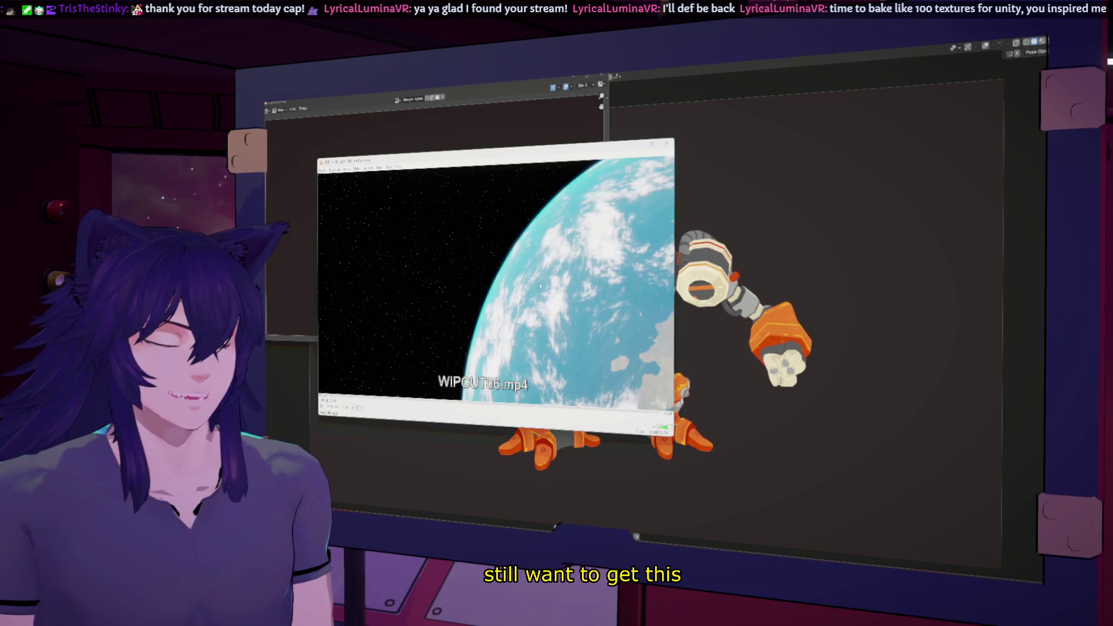
double_click(540, 283)
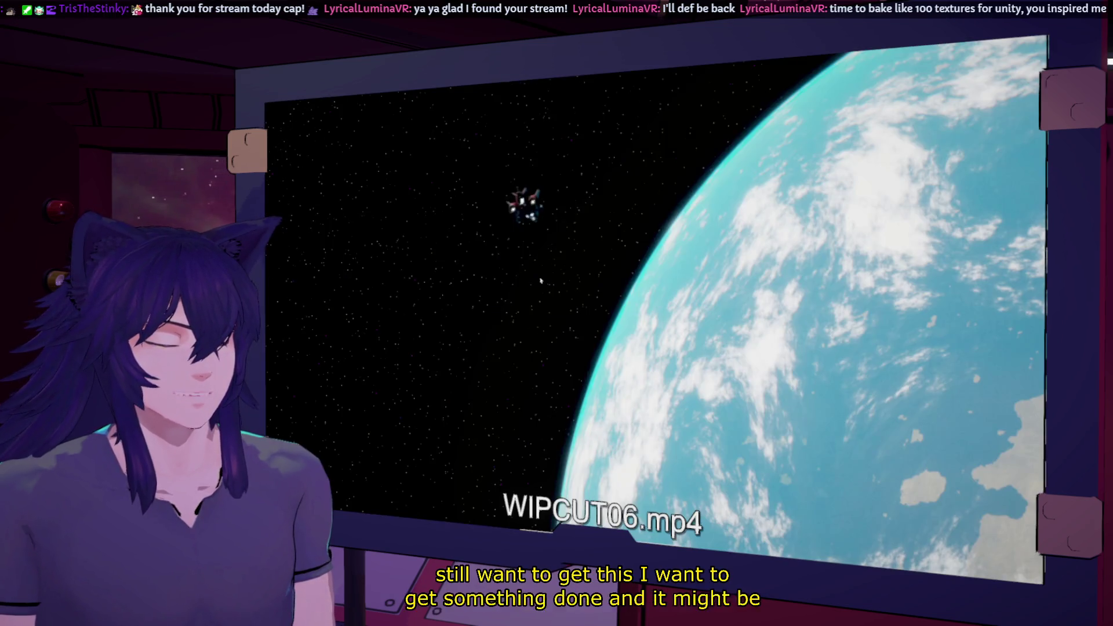
scroll(540, 281, down, 5)
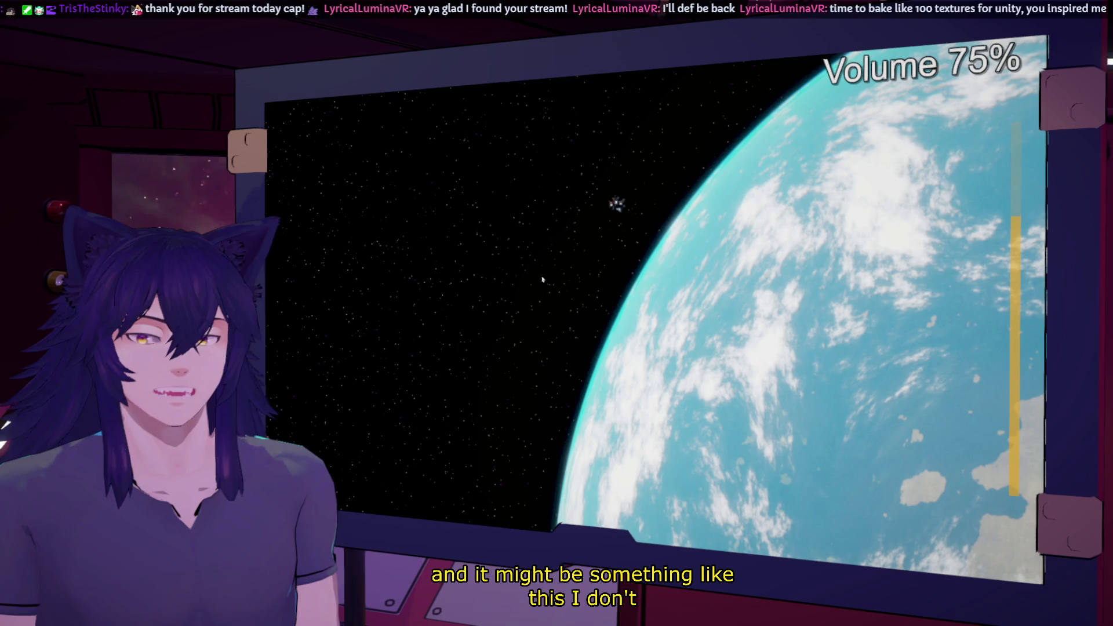
scroll(541, 280, down, 2)
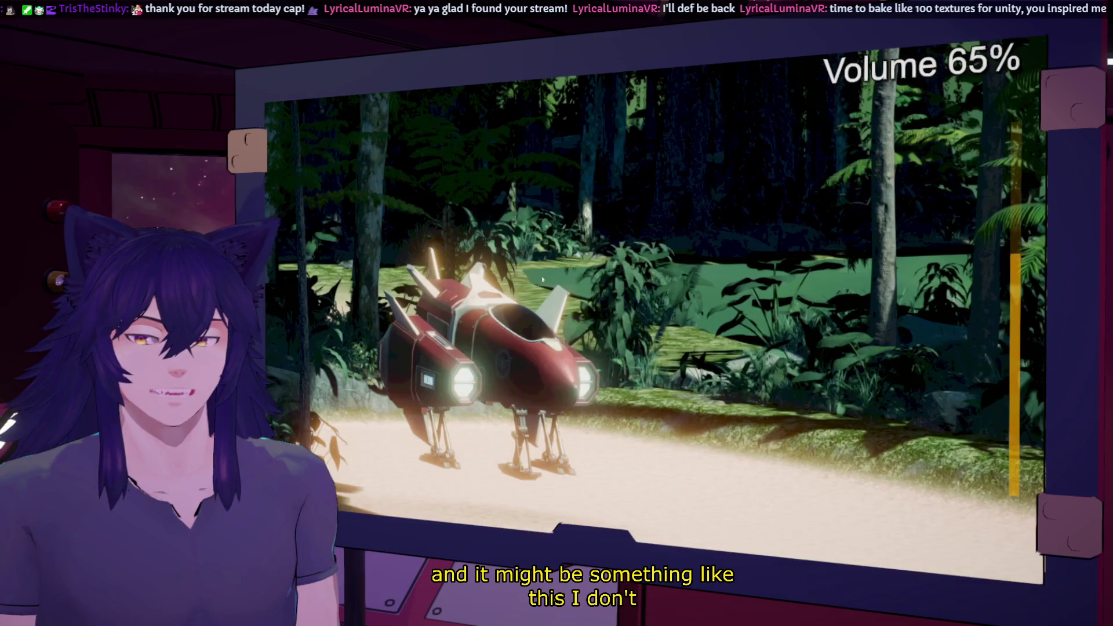
scroll(542, 280, down, 1)
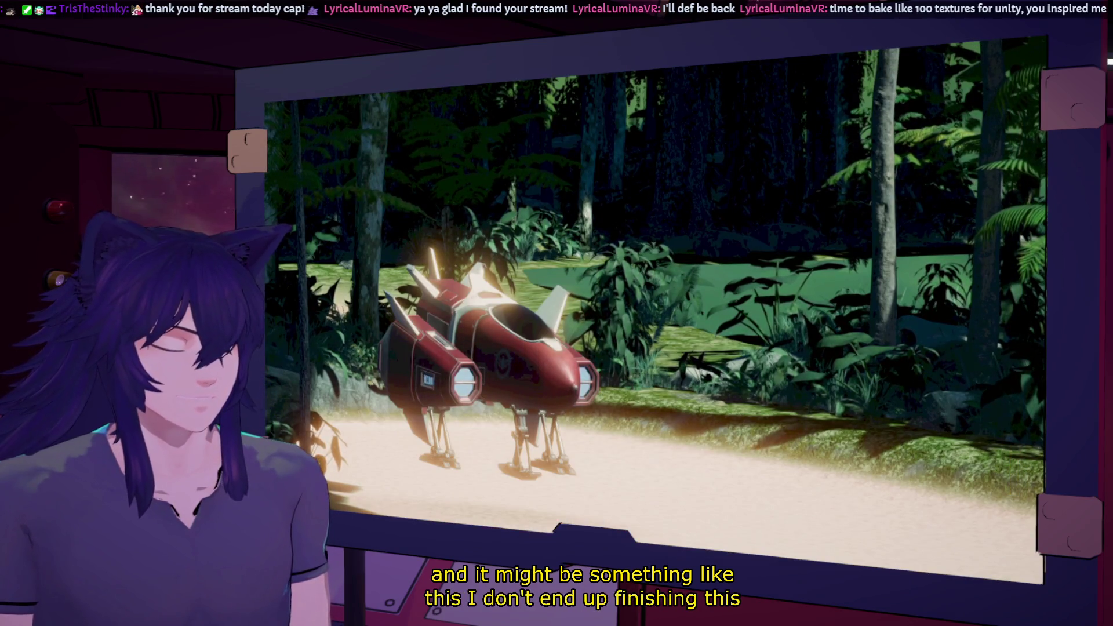
scroll(798, 310, down, 1)
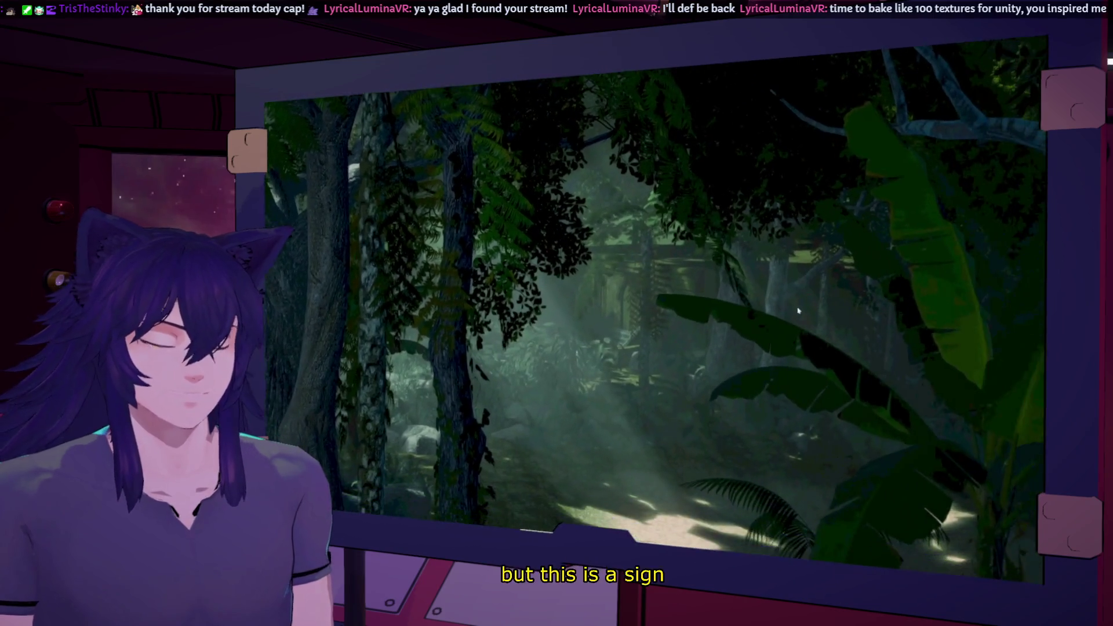
scroll(906, 291, up, 1)
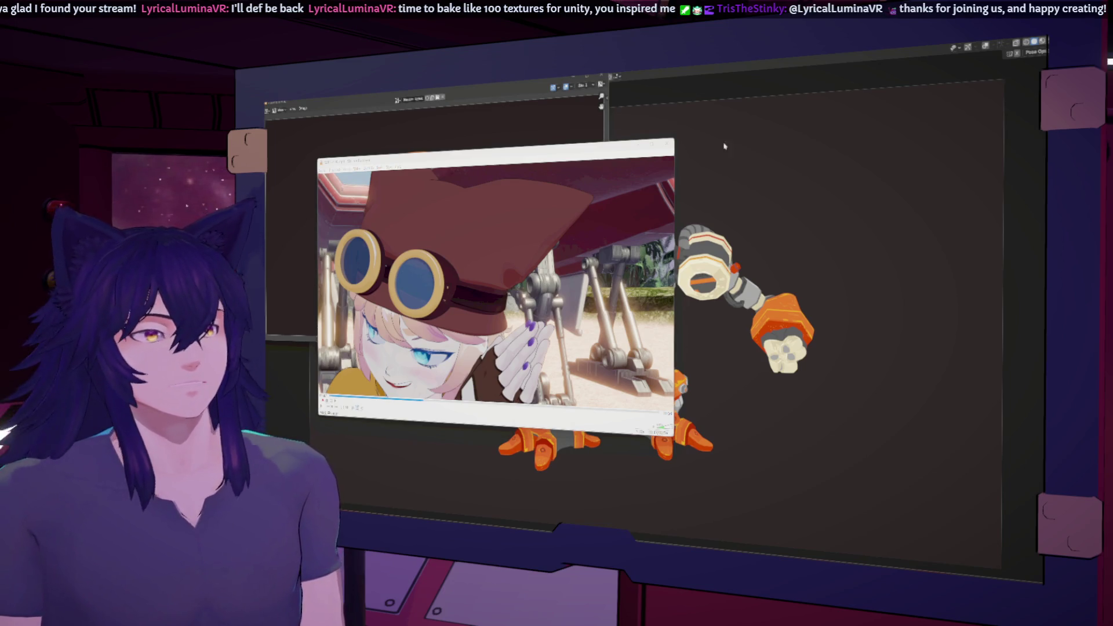
click(718, 72)
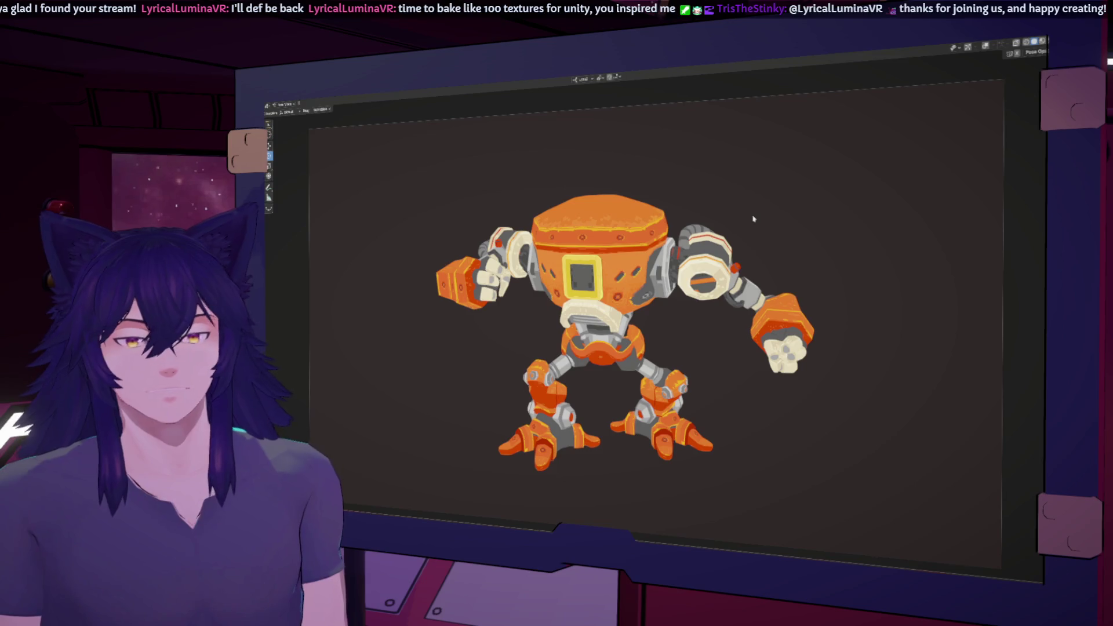
key(ctrl+space)
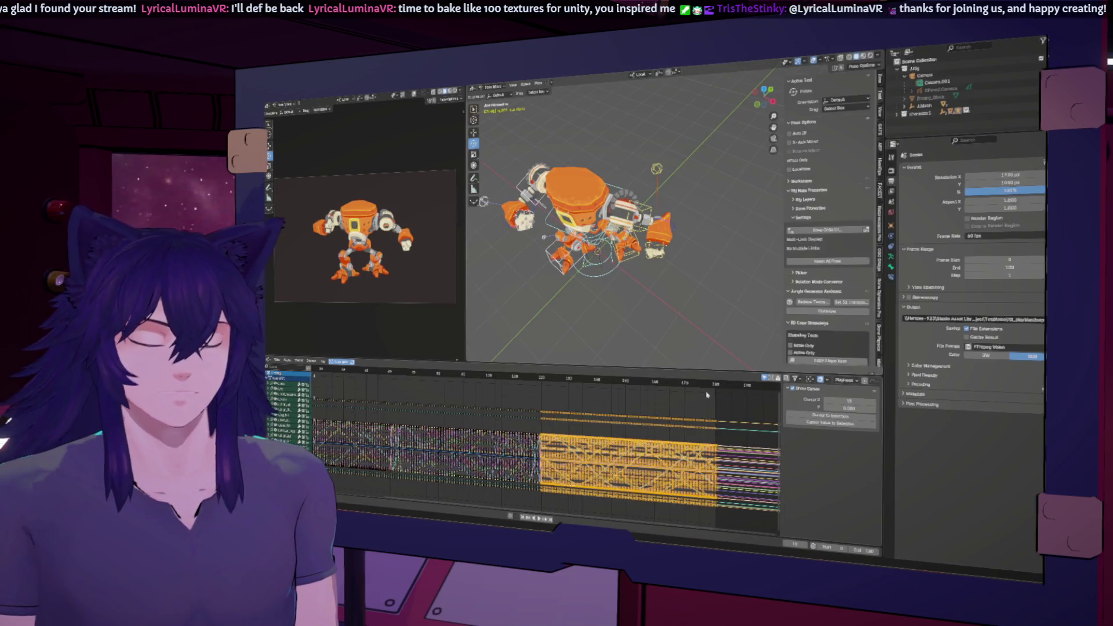
mouse_move(615, 381)
mouse_down()
mouse_move(406, 374)
mouse_move(640, 379)
mouse_up()
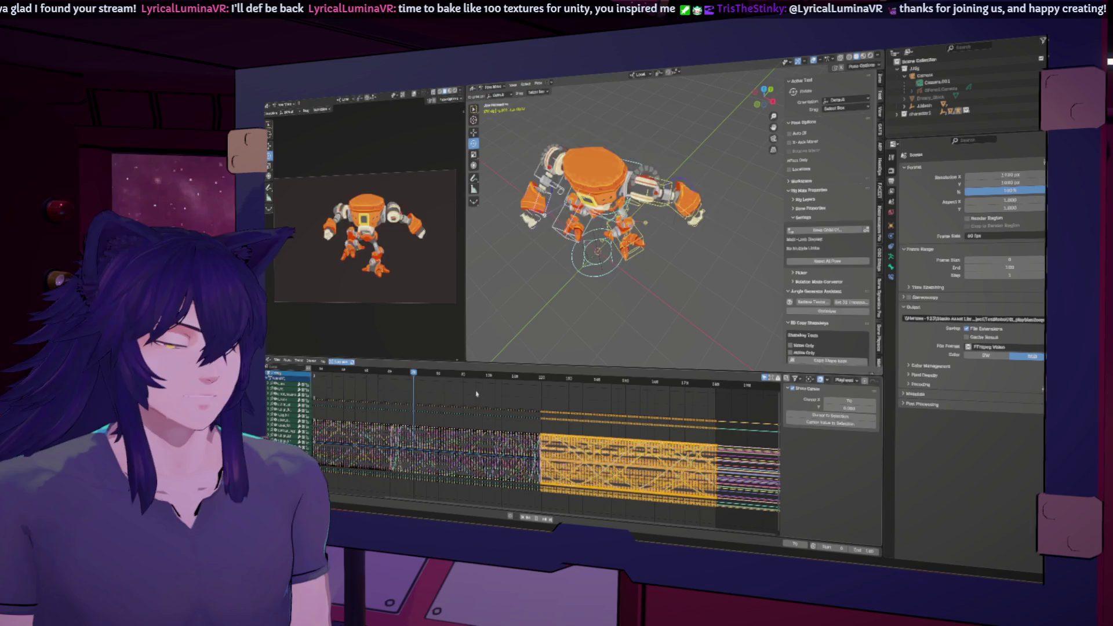